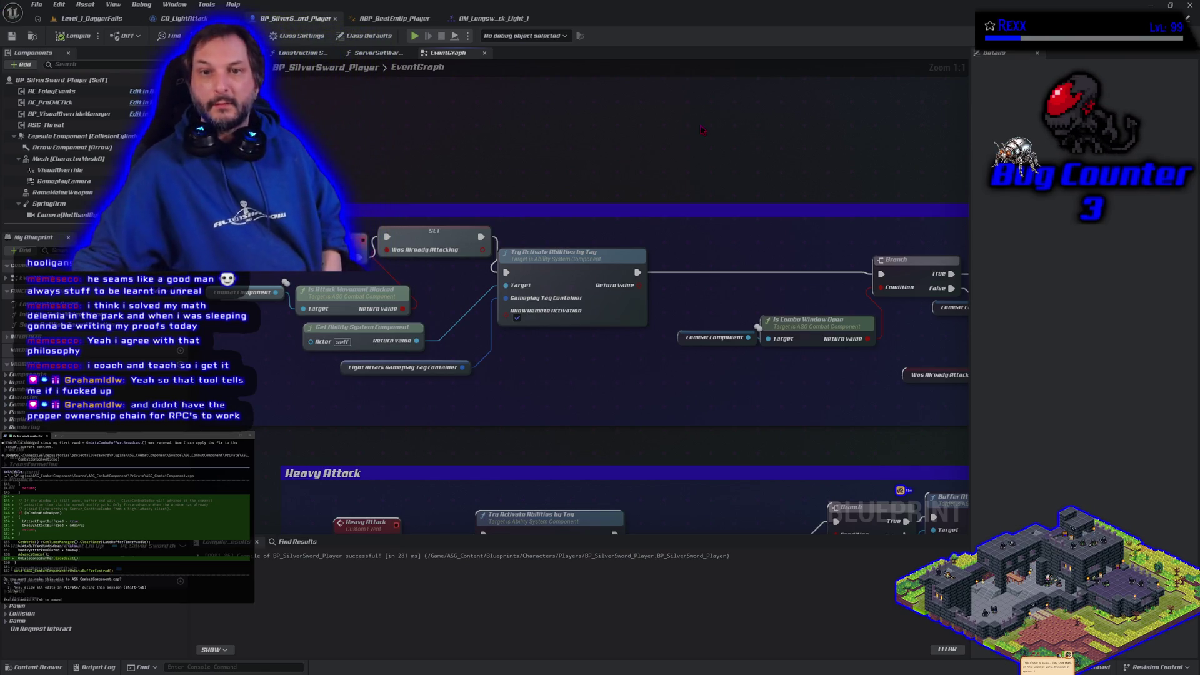
Step: Detach the Was Already Attacking SET node from ability activation and move it beside Light Attack
drag(702, 129, 672, 135)
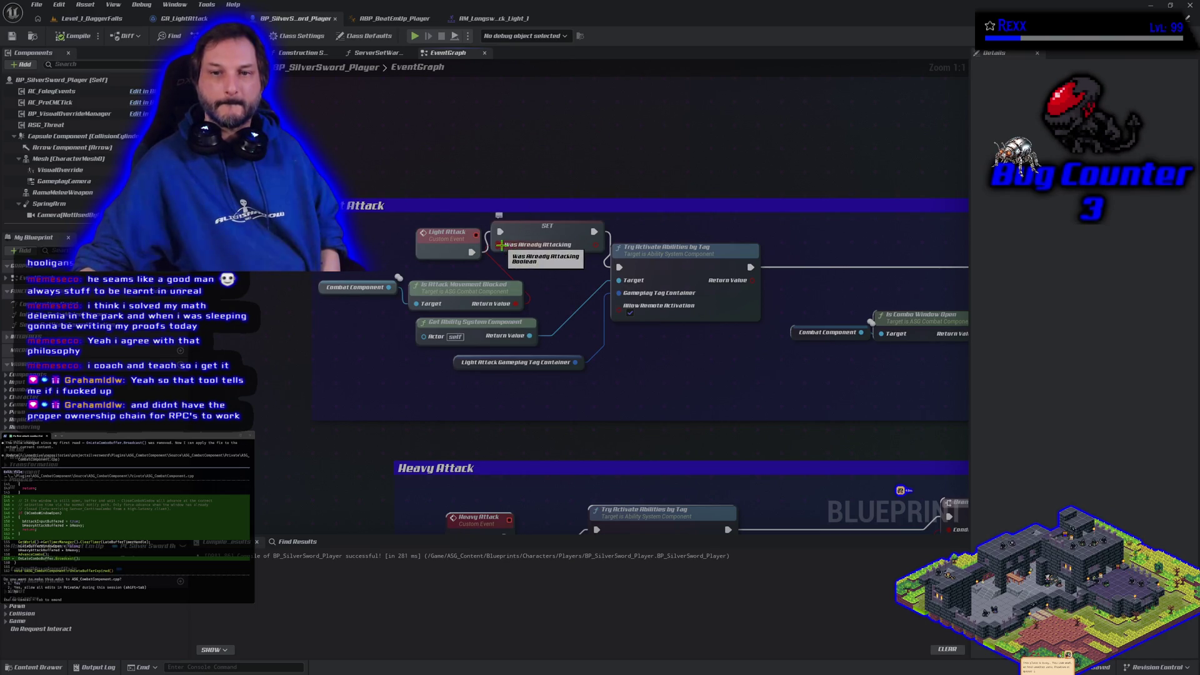
alt+click(593, 232)
drag(556, 231, 549, 284)
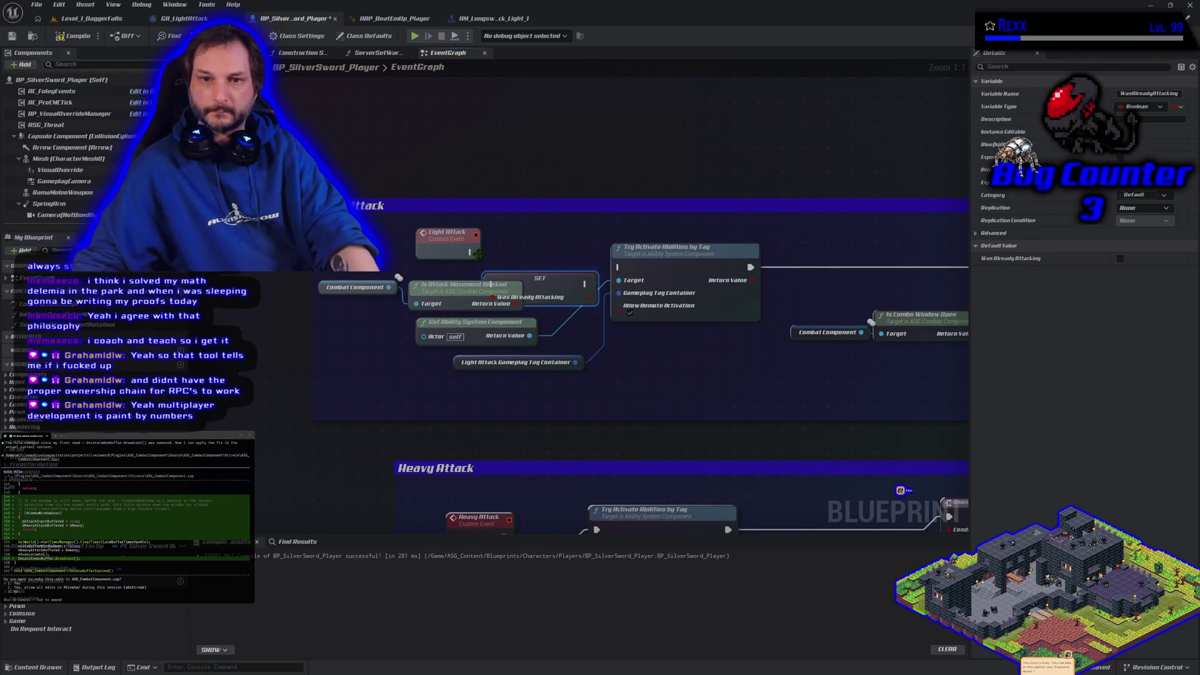
drag(470, 252, 618, 267)
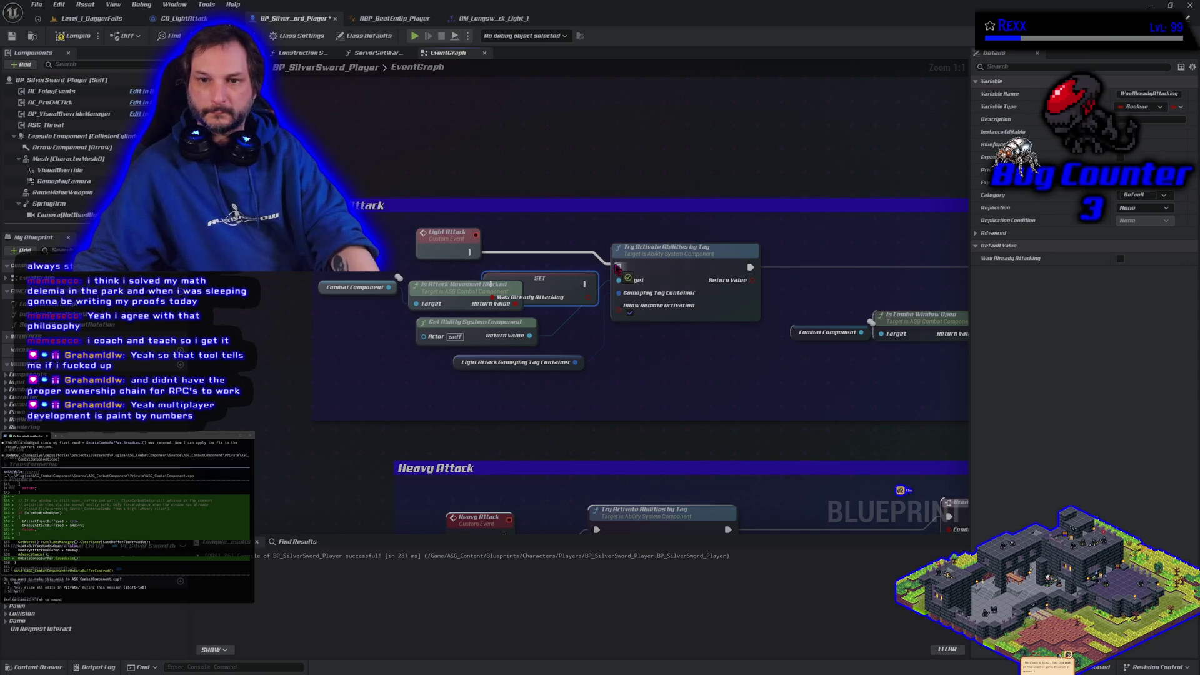
right_click(505, 221)
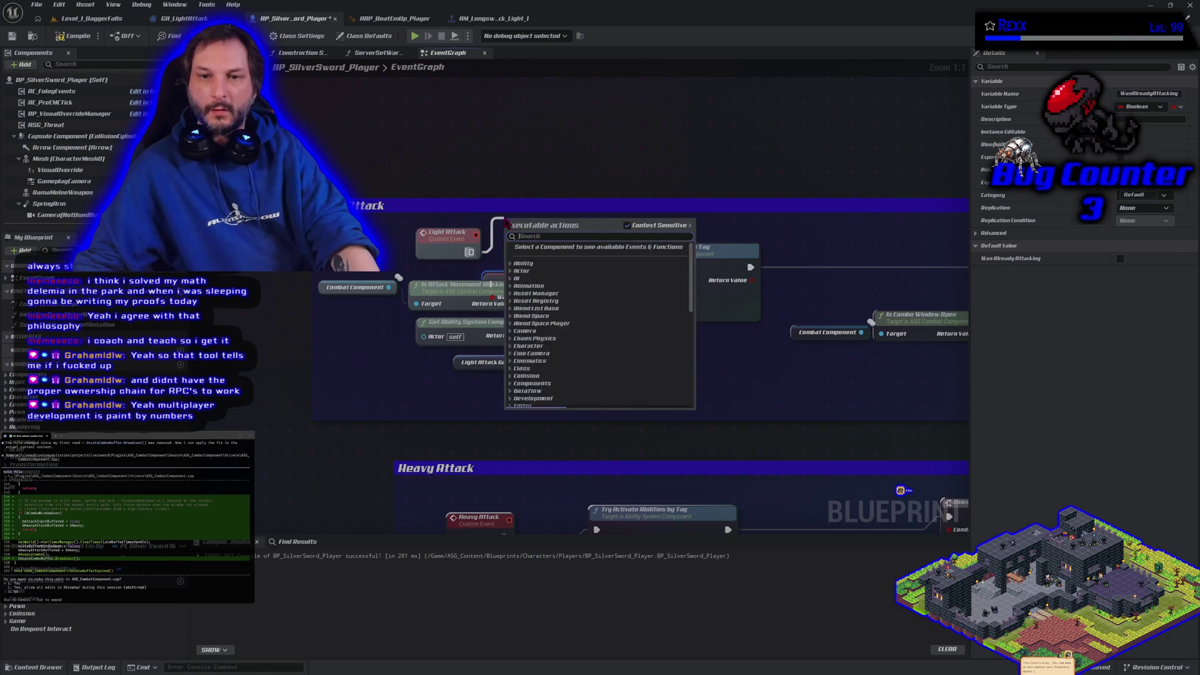
key(Escape)
drag(540, 285, 548, 255)
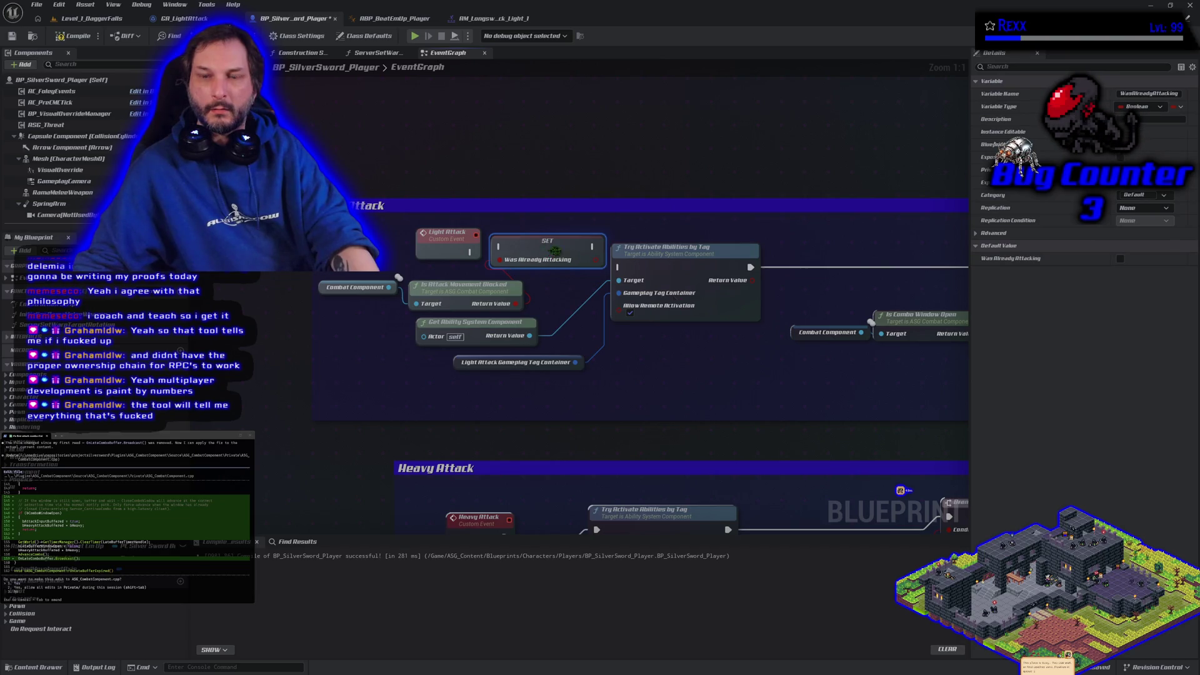
Step: Wire Light Attack into the Was Already Attacking setter, then on into Try Activate Abilities by Tag
mouse_move(873, 401)
mouse_down()
mouse_move(531, 345)
mouse_move(456, 345)
mouse_move(850, 363)
mouse_up()
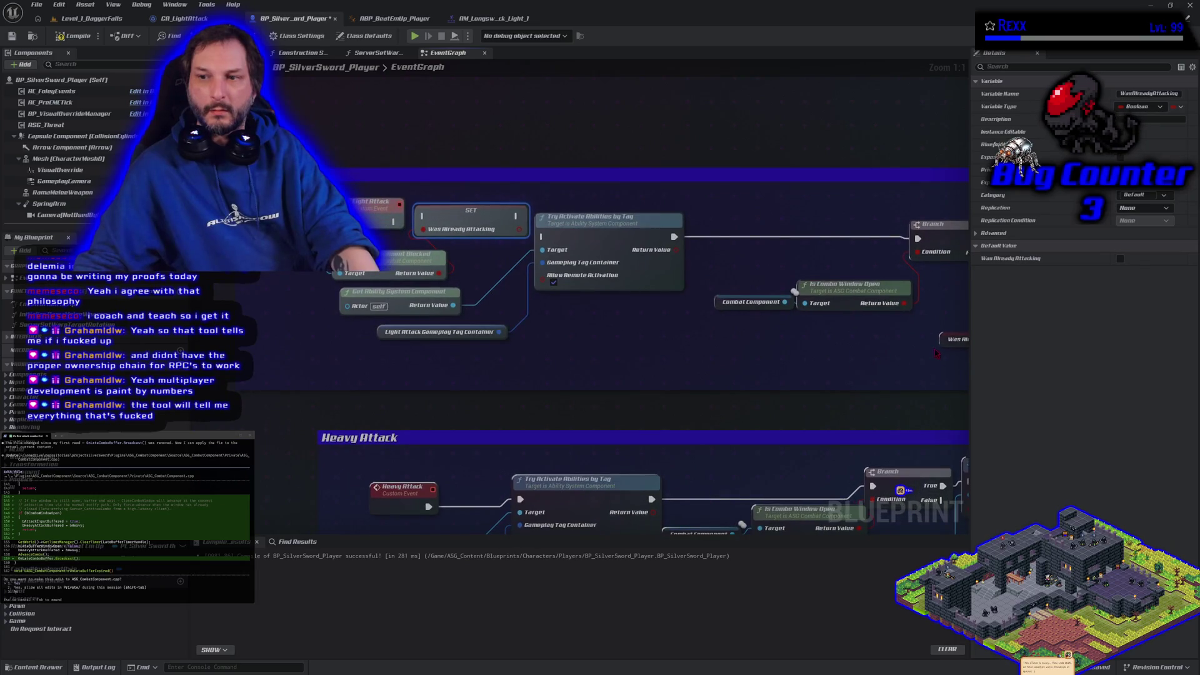
mouse_move(936, 353)
mouse_down()
mouse_move(831, 343)
mouse_move(386, 367)
mouse_move(838, 369)
mouse_move(838, 333)
mouse_up()
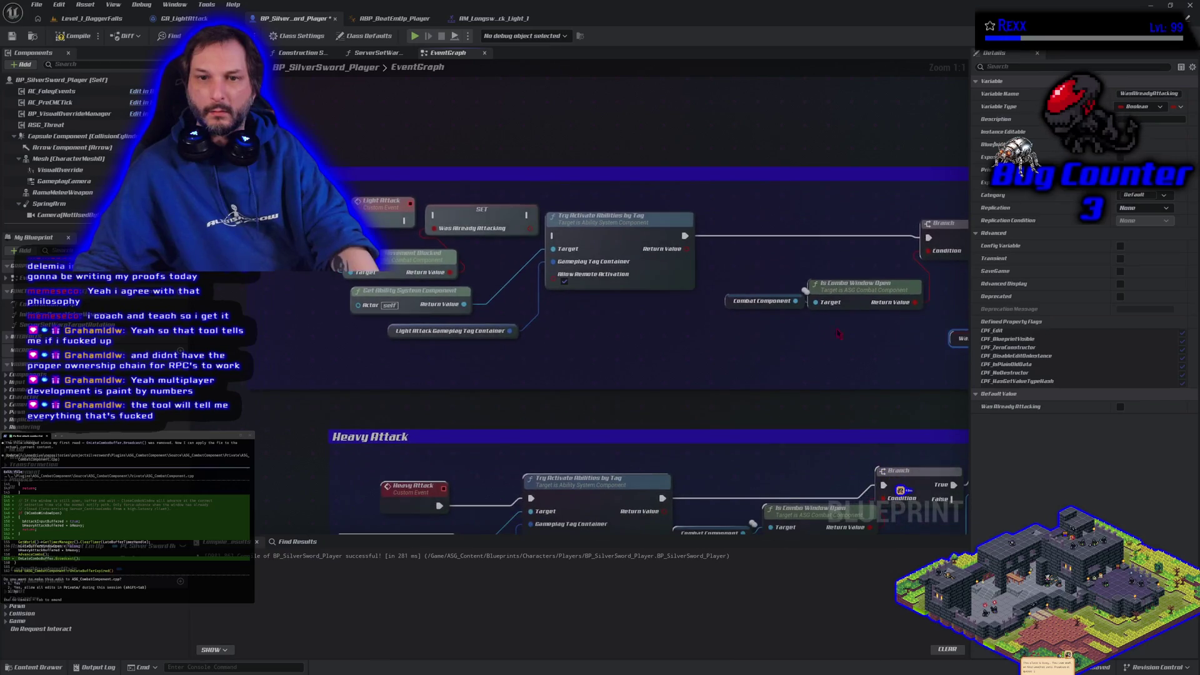
drag(566, 306, 583, 340)
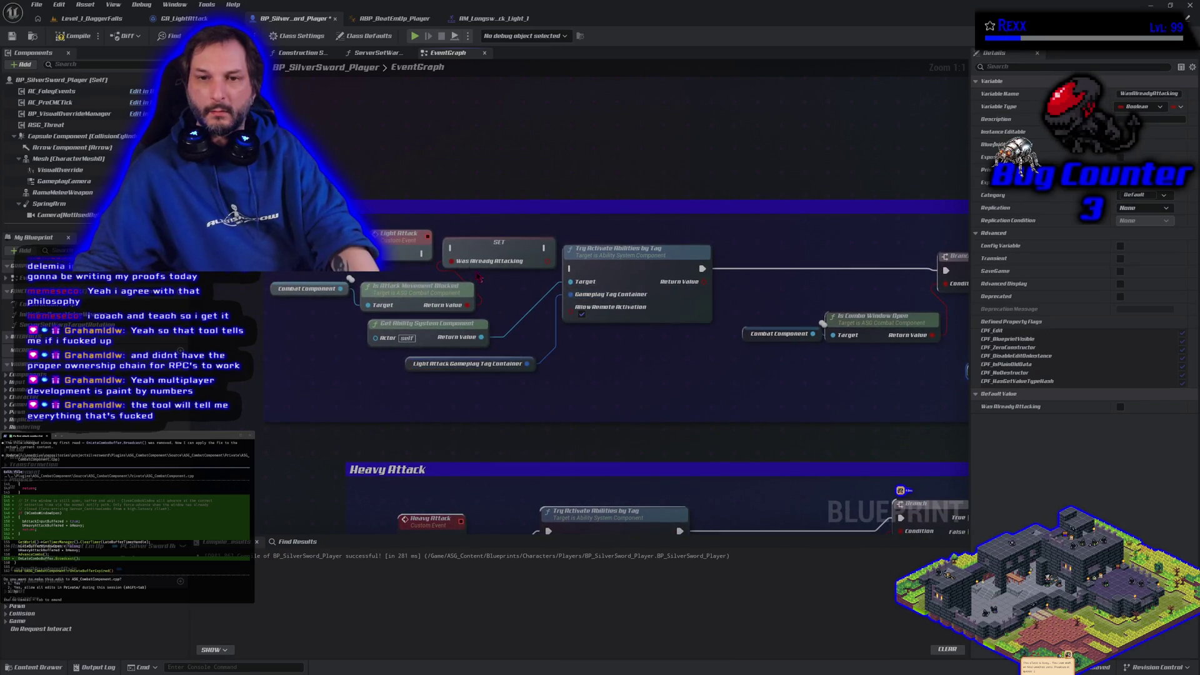
drag(449, 253, 423, 254)
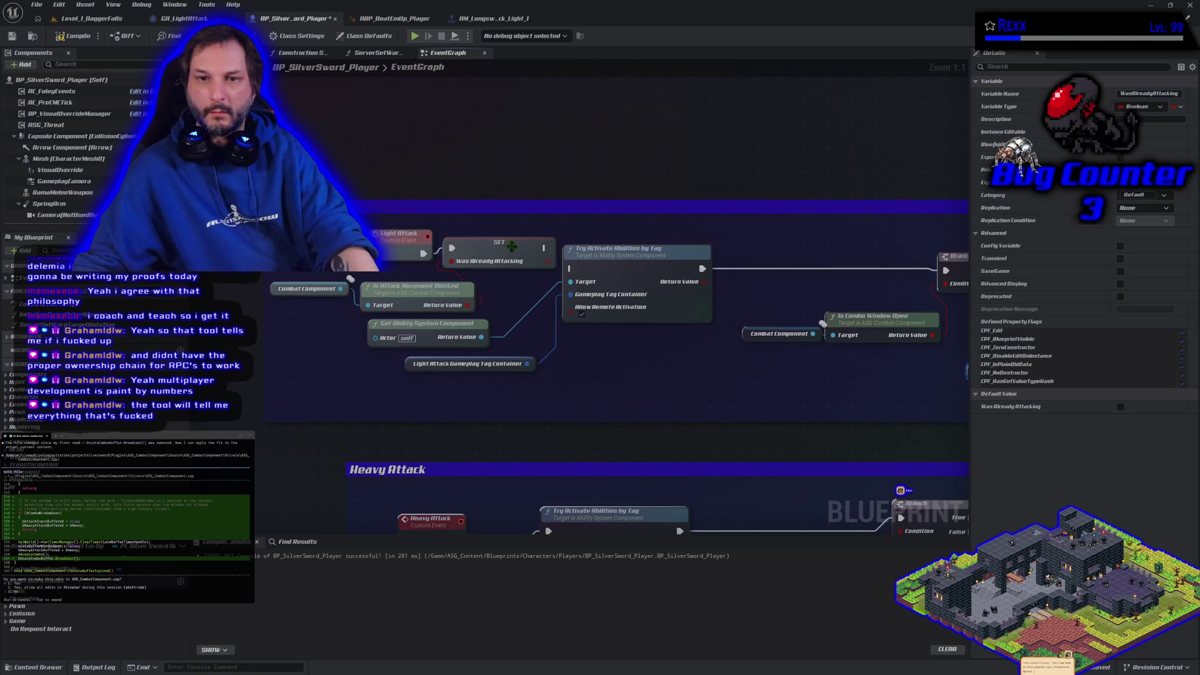
mouse_move(545, 250)
mouse_down()
mouse_move(600, 281)
mouse_move(570, 268)
mouse_up()
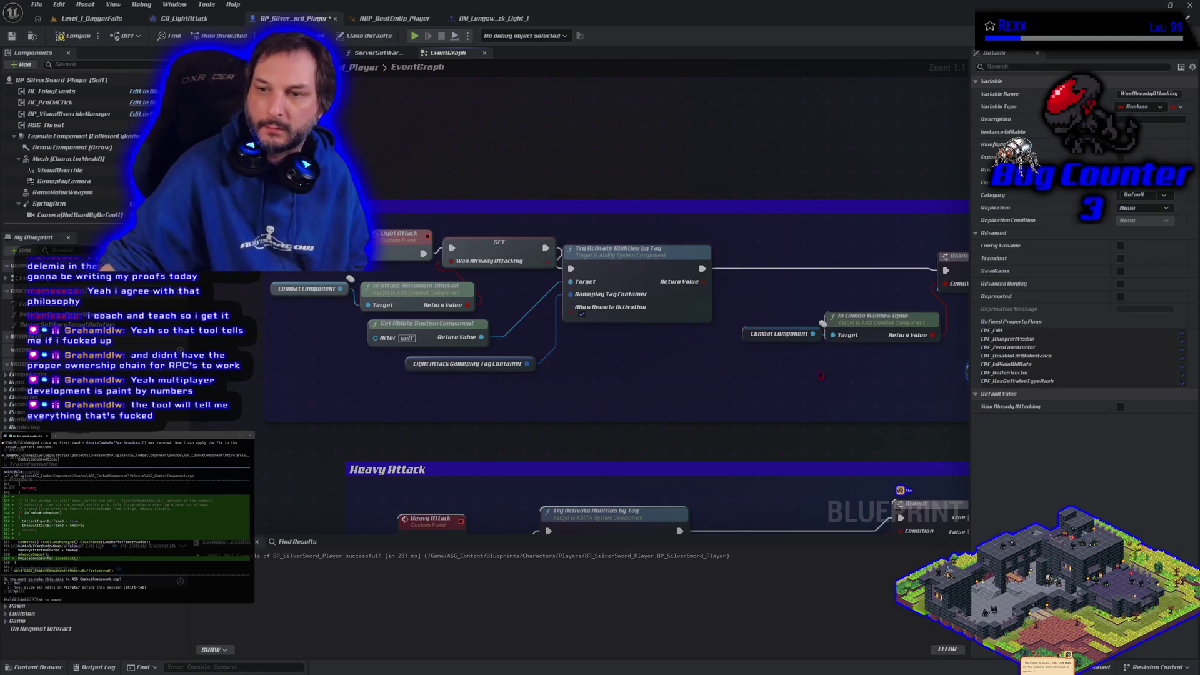
Step: Pan along the Light Attack chain and zoom out to see the Heavy Attack and Server Buffer Attack sections too
mouse_move(818, 369)
mouse_down()
mouse_move(447, 339)
mouse_move(375, 363)
mouse_move(187, 350)
mouse_move(94, 375)
mouse_up()
mouse_move(562, 375)
mouse_down()
mouse_move(475, 313)
mouse_move(438, 300)
mouse_move(445, 307)
mouse_up()
mouse_move(884, 319)
mouse_down()
mouse_move(874, 298)
mouse_move(647, 255)
mouse_move(665, 266)
mouse_up()
scroll(873, 298, down, 2)
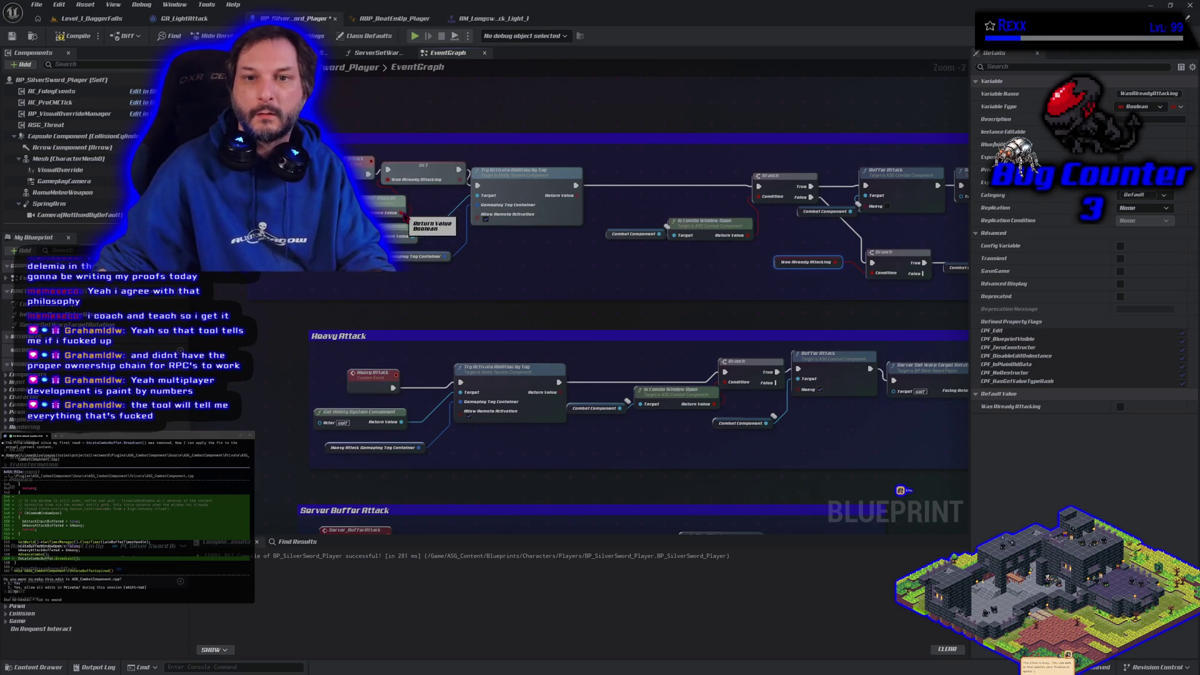
drag(539, 282, 459, 279)
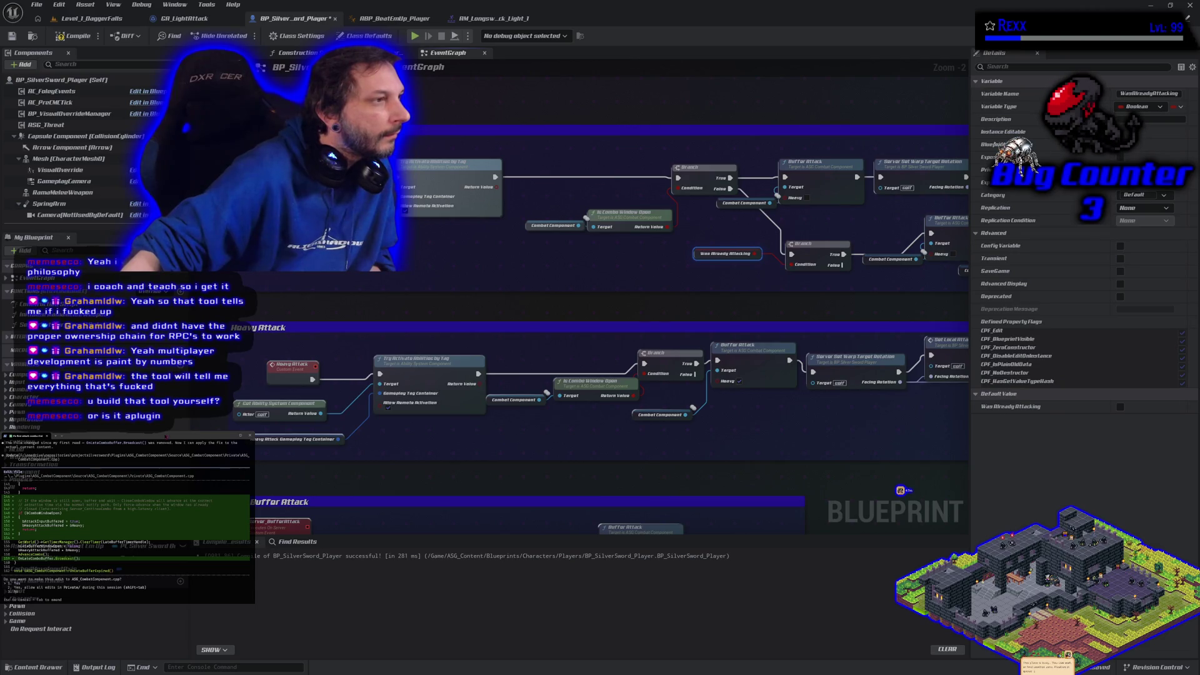
scroll(125, 519, up, 5)
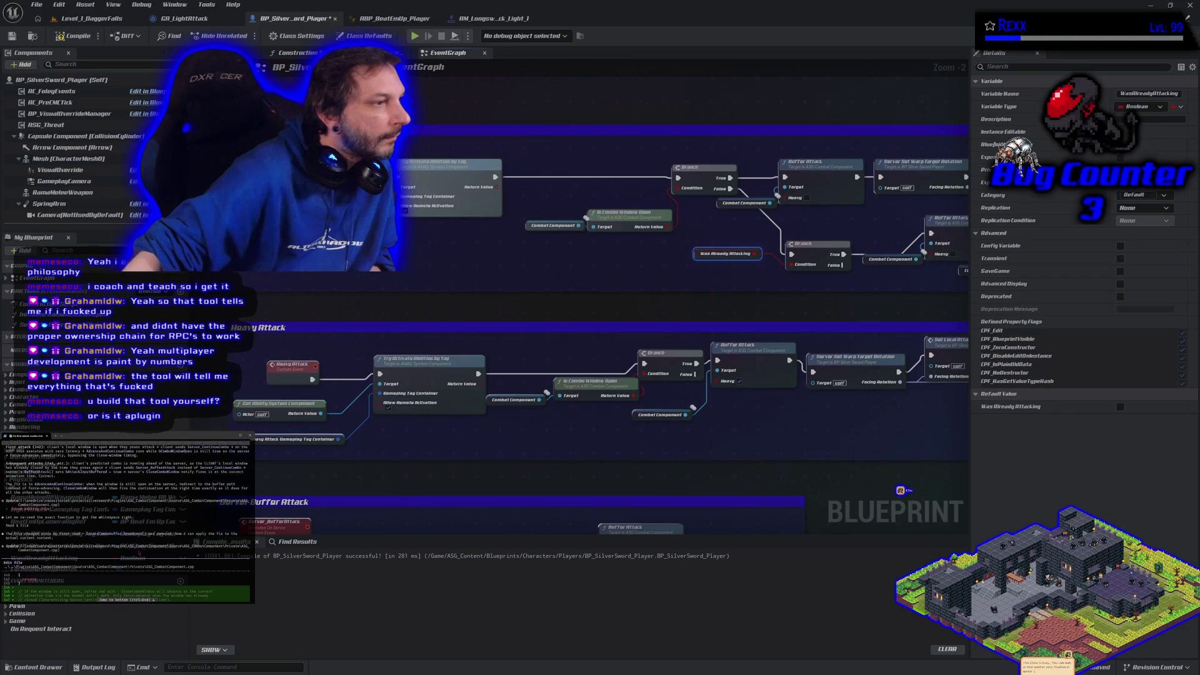
scroll(139, 553, up, 3)
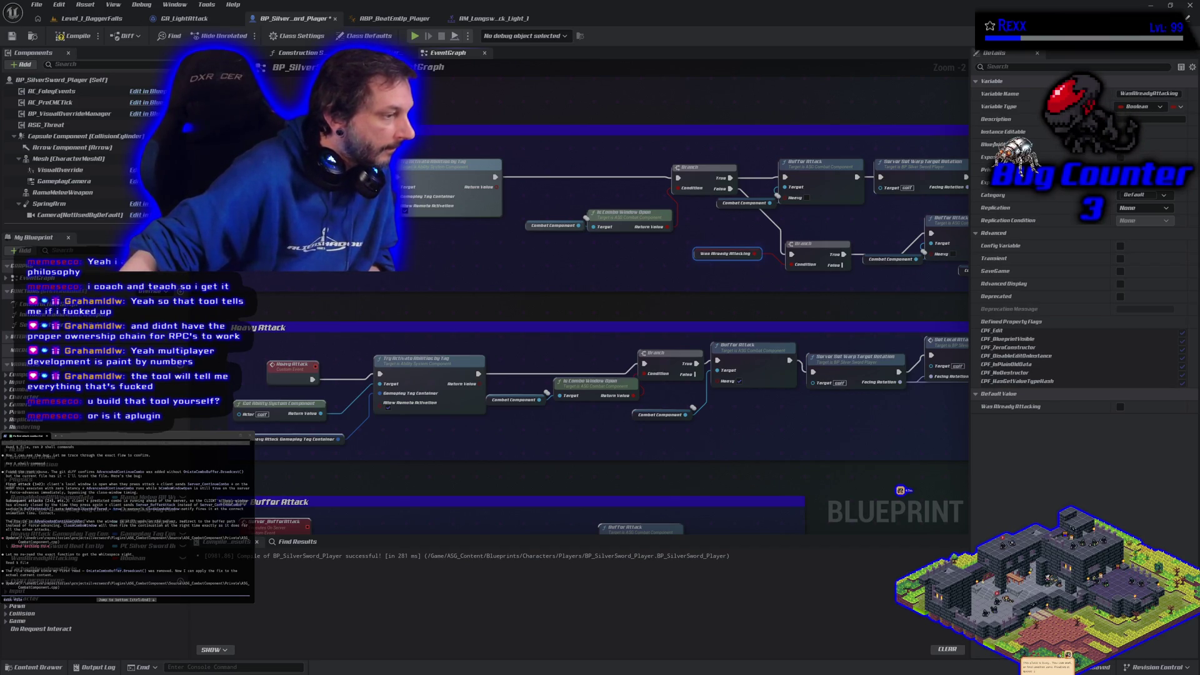
click(387, 306)
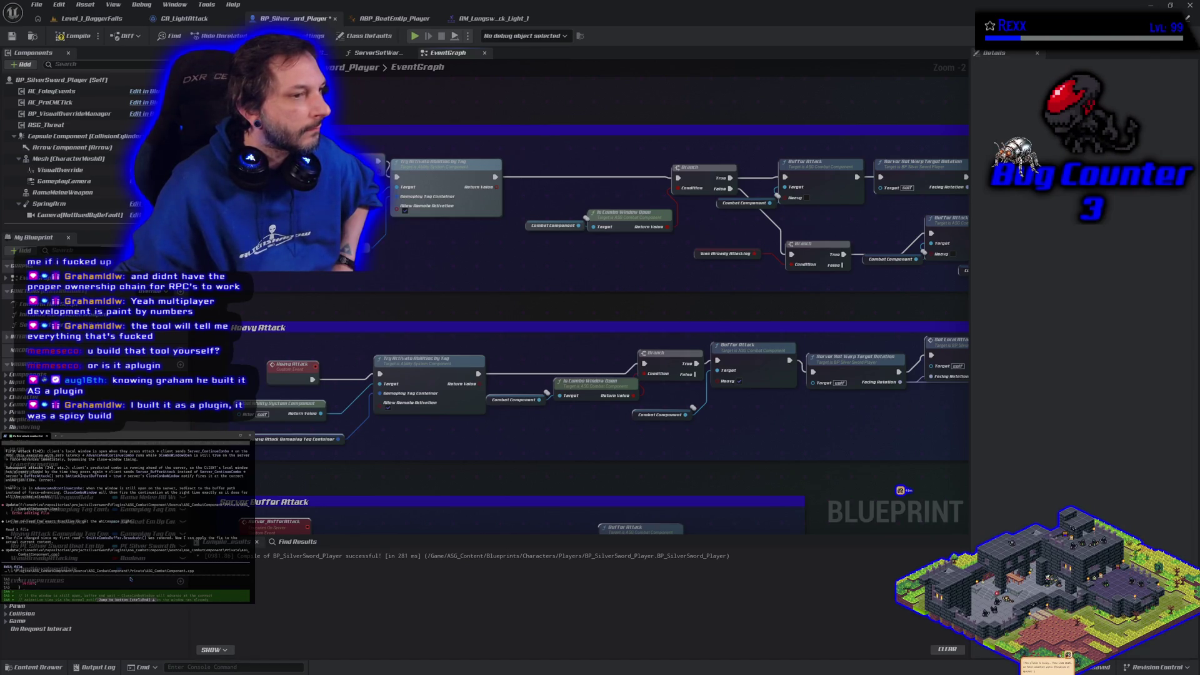
scroll(130, 580, up, 3)
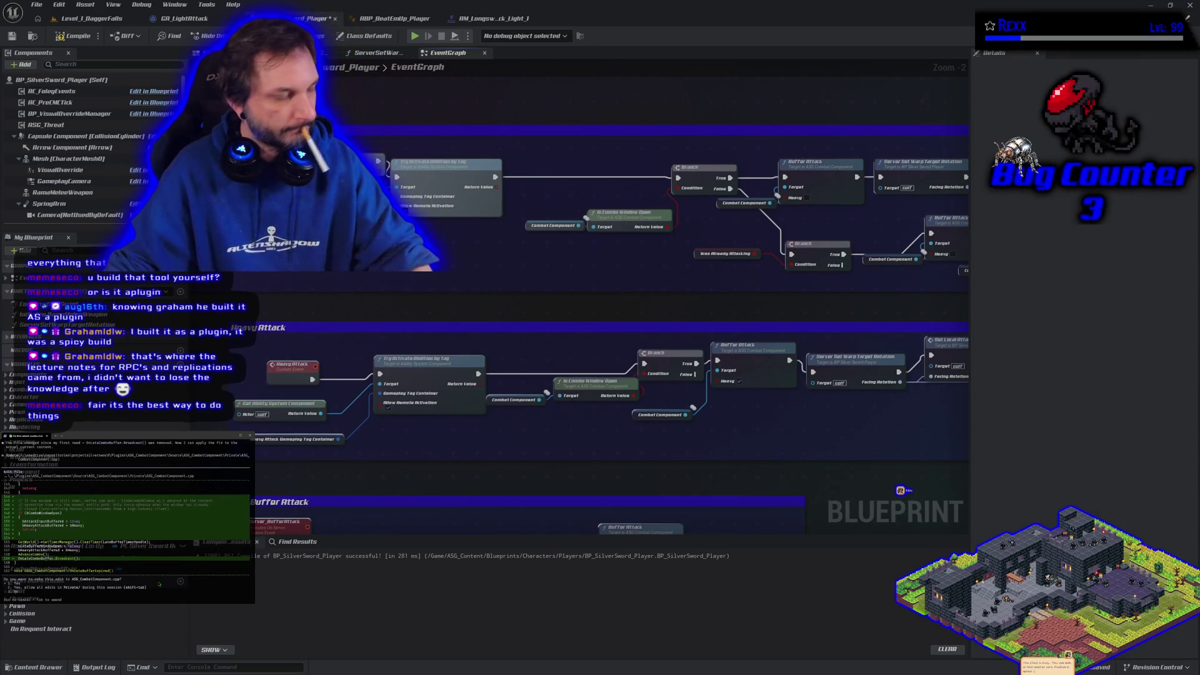
Step: Write the assistant a message clarifying the client-on-host setup and asking it to check Was Already Attacking
text(now to)
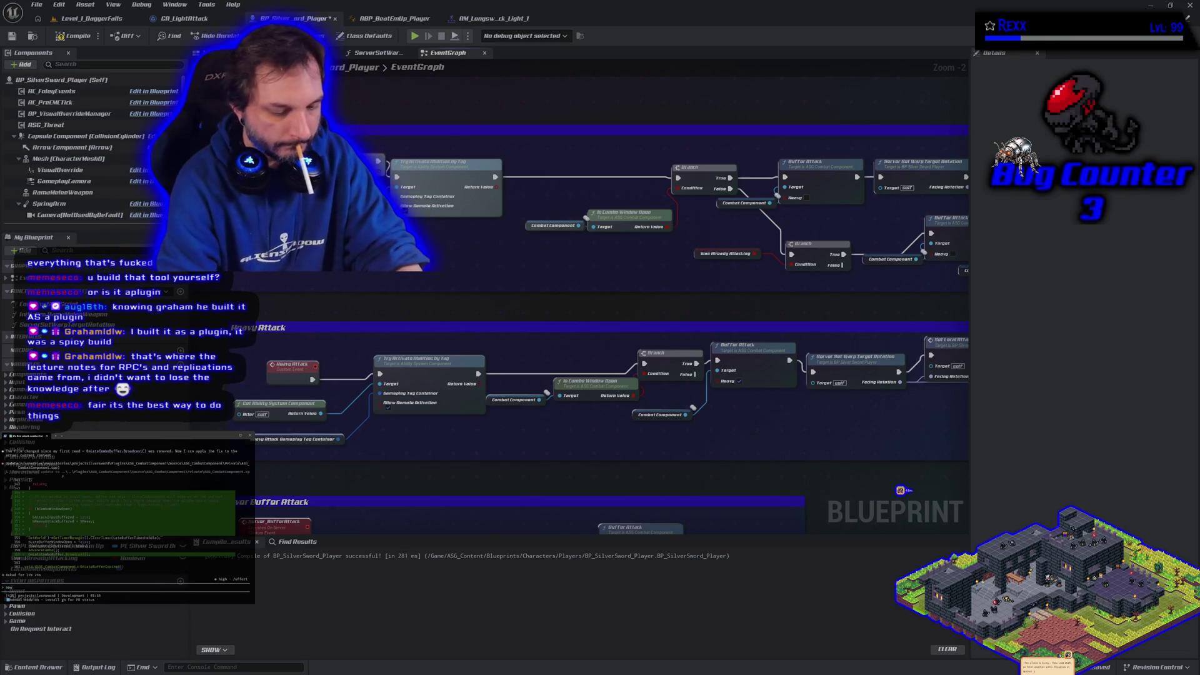
text( be clear,)
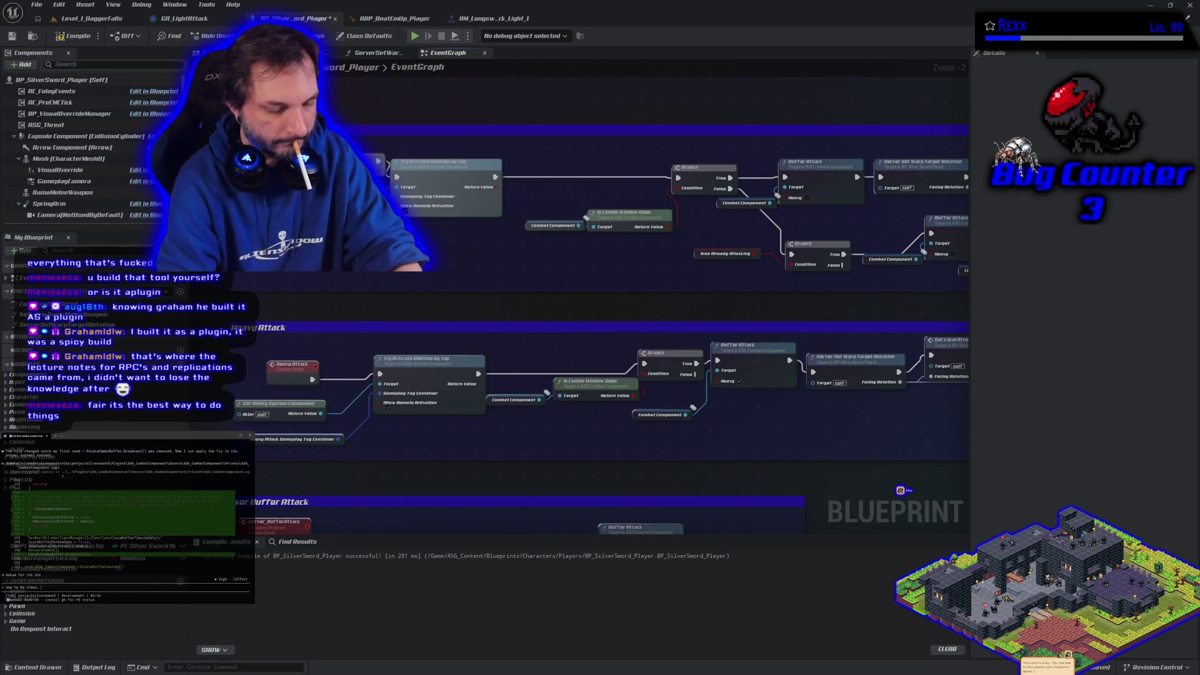
text( this is the client)
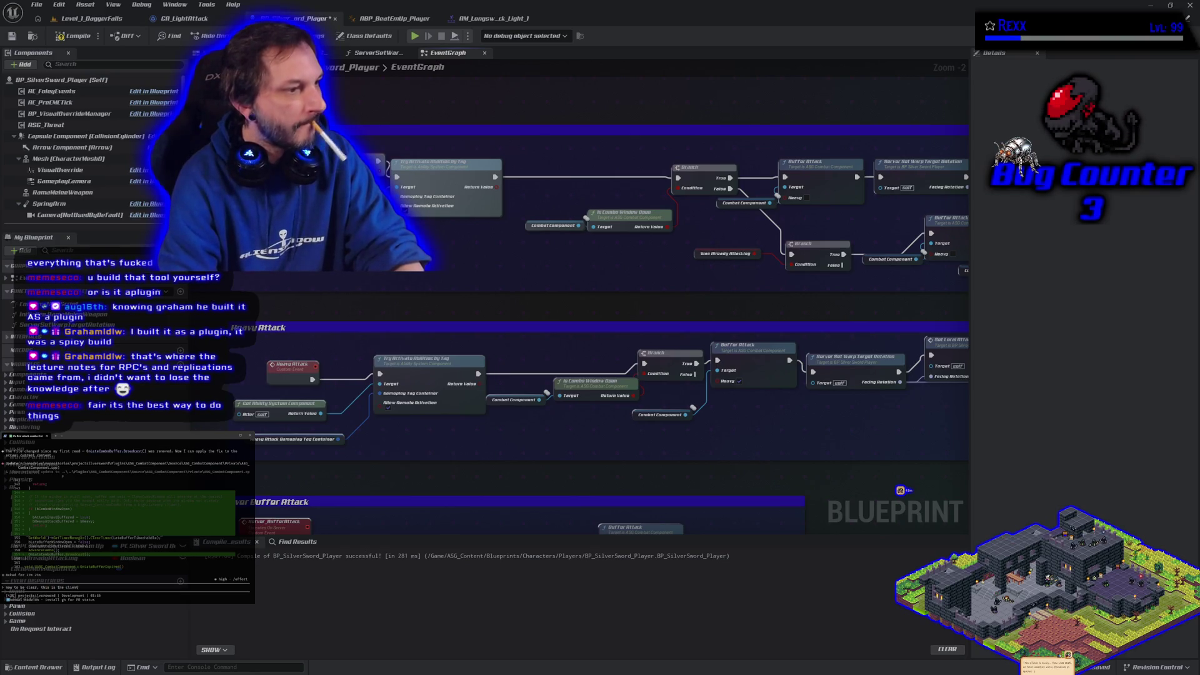
text( on the hosts machine, )
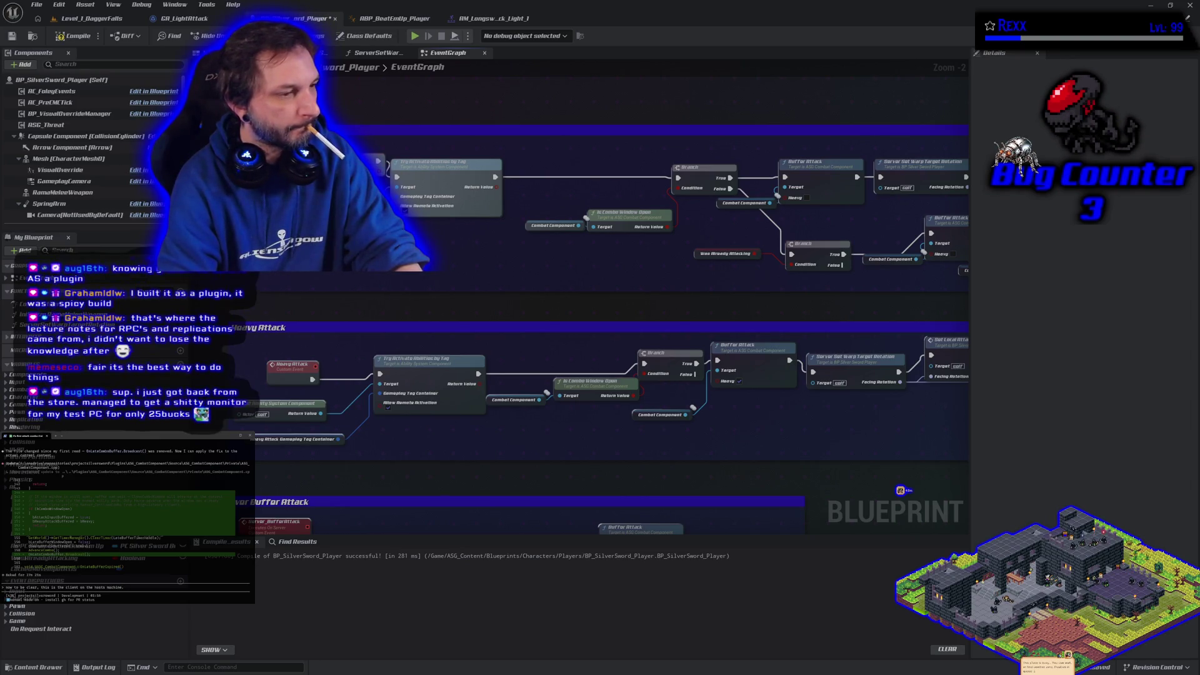
text(the cli)
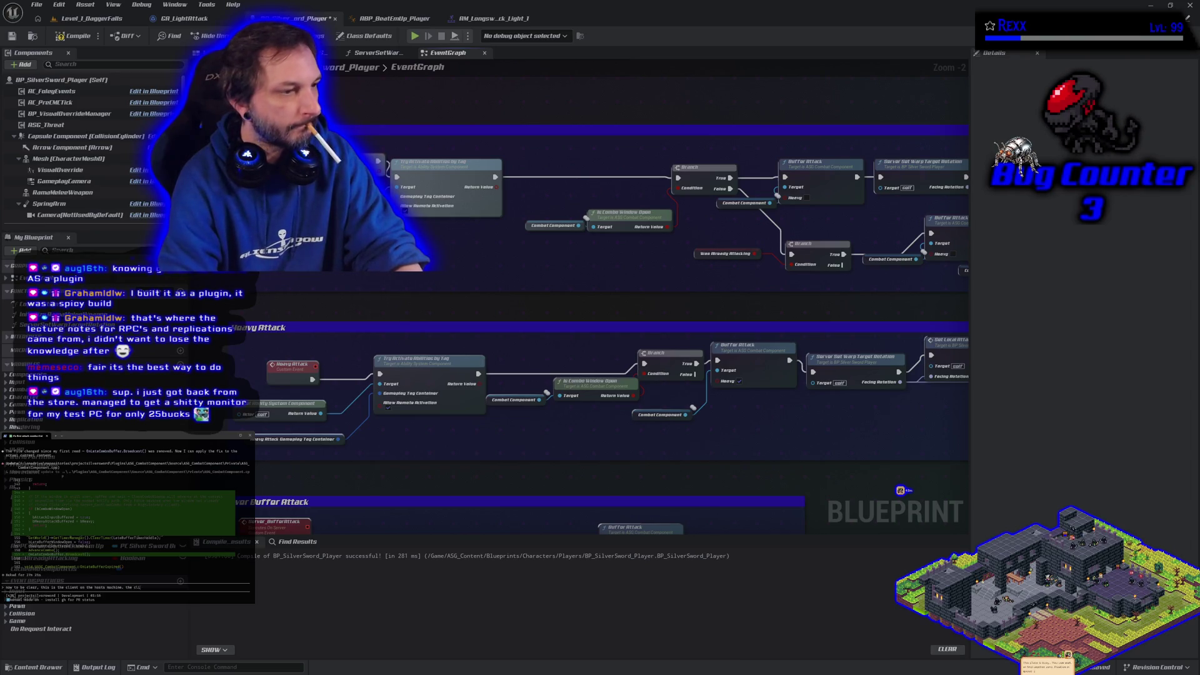
key(BackSpace)
key(BackSpace)
key(BackSpace)
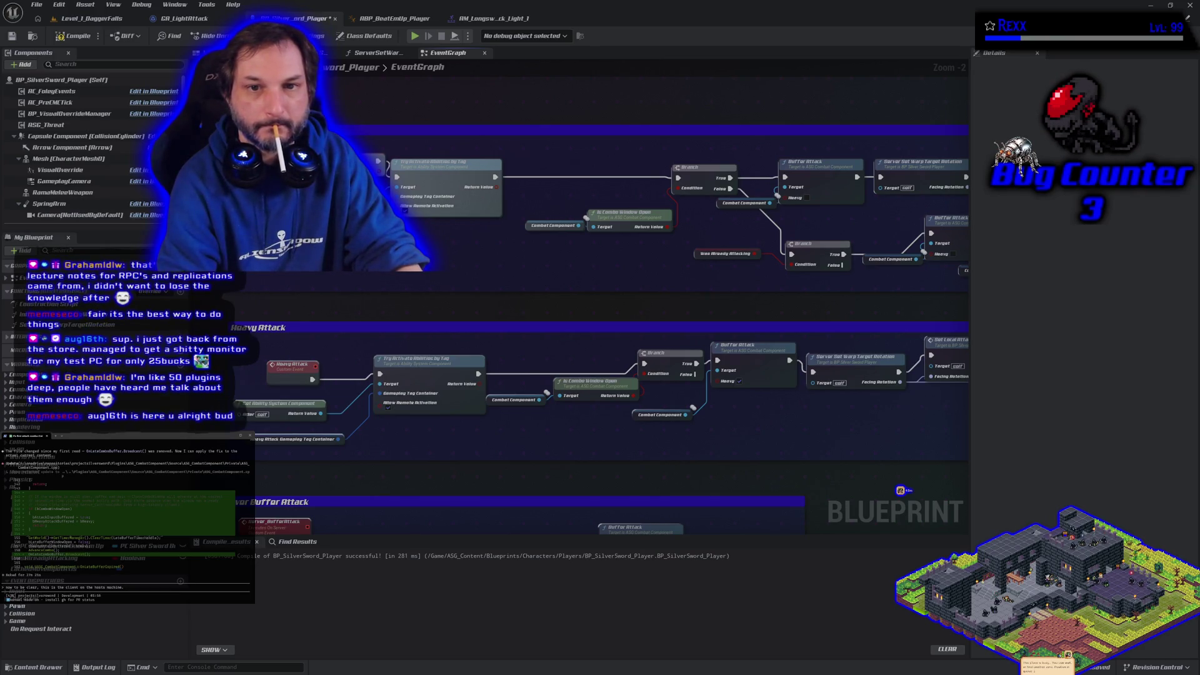
text(have a )
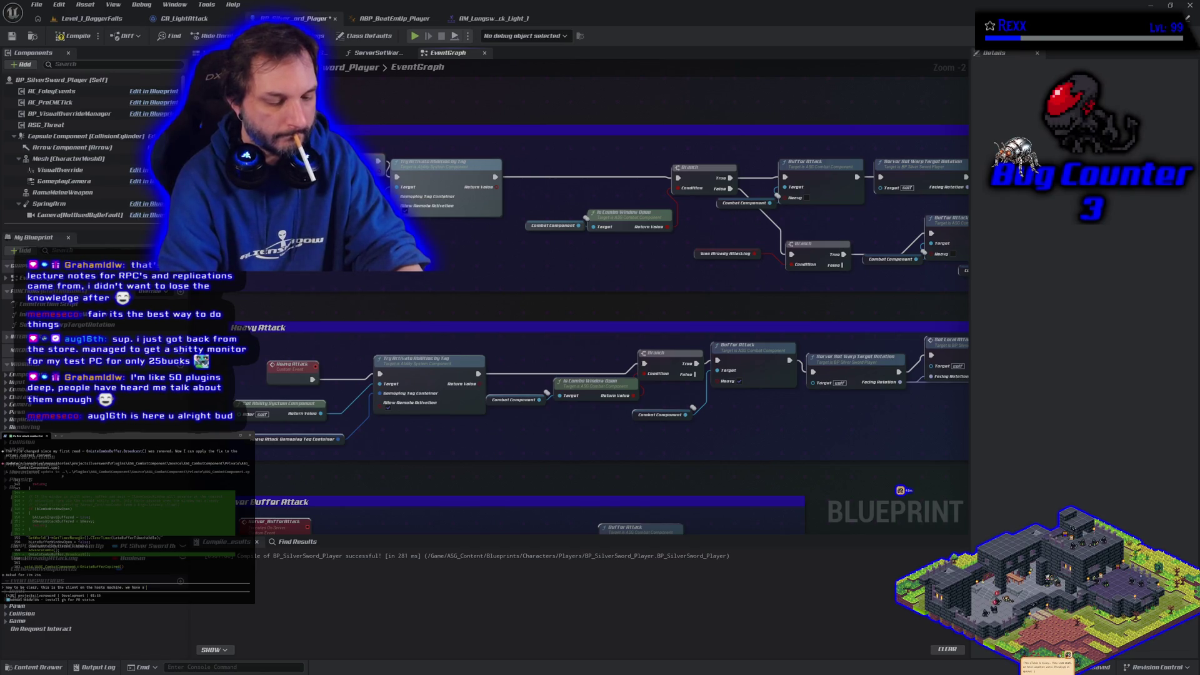
text(che to)
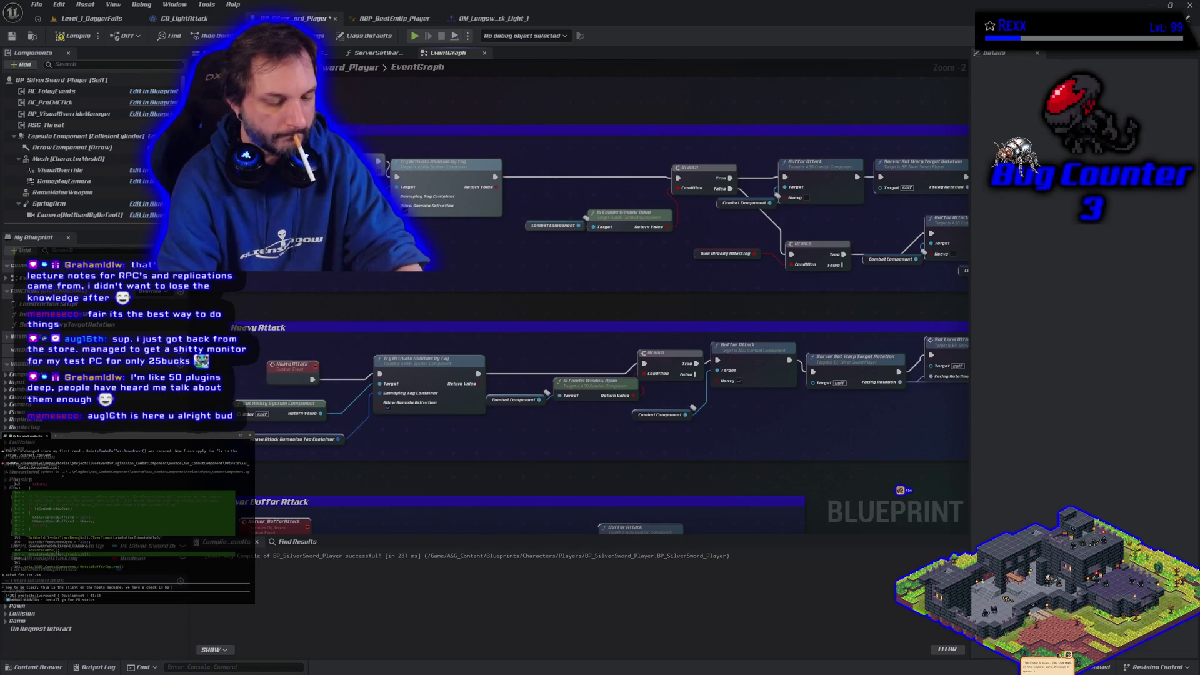
text( was alr)
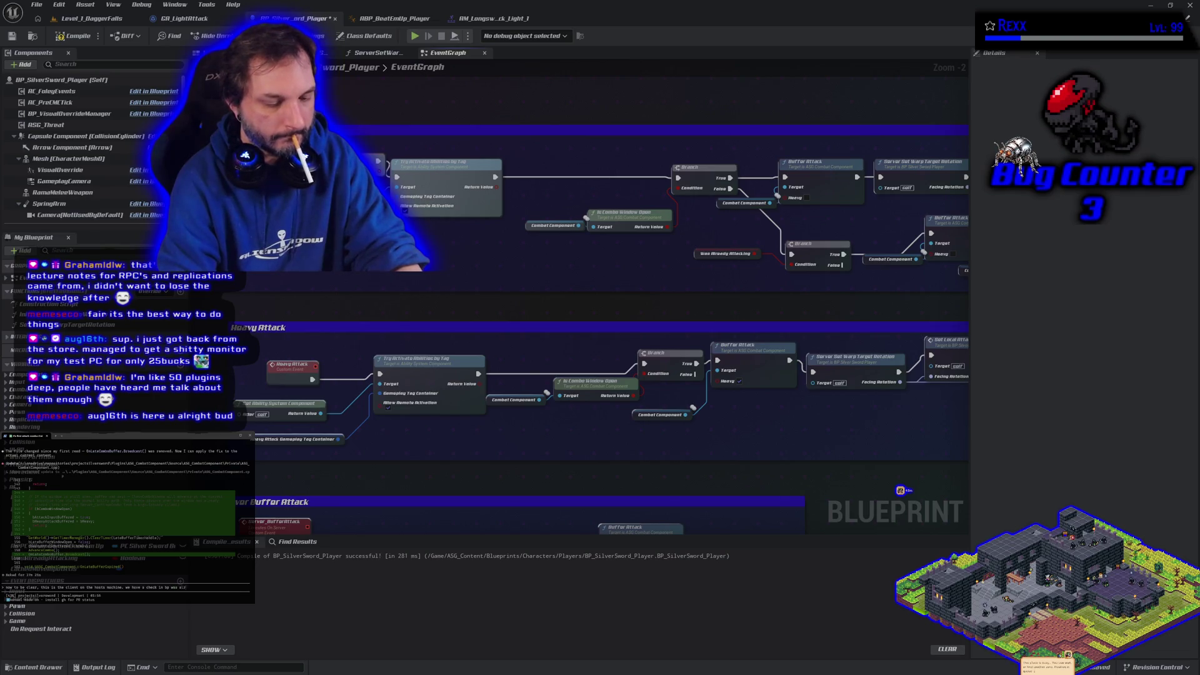
text(eady at)
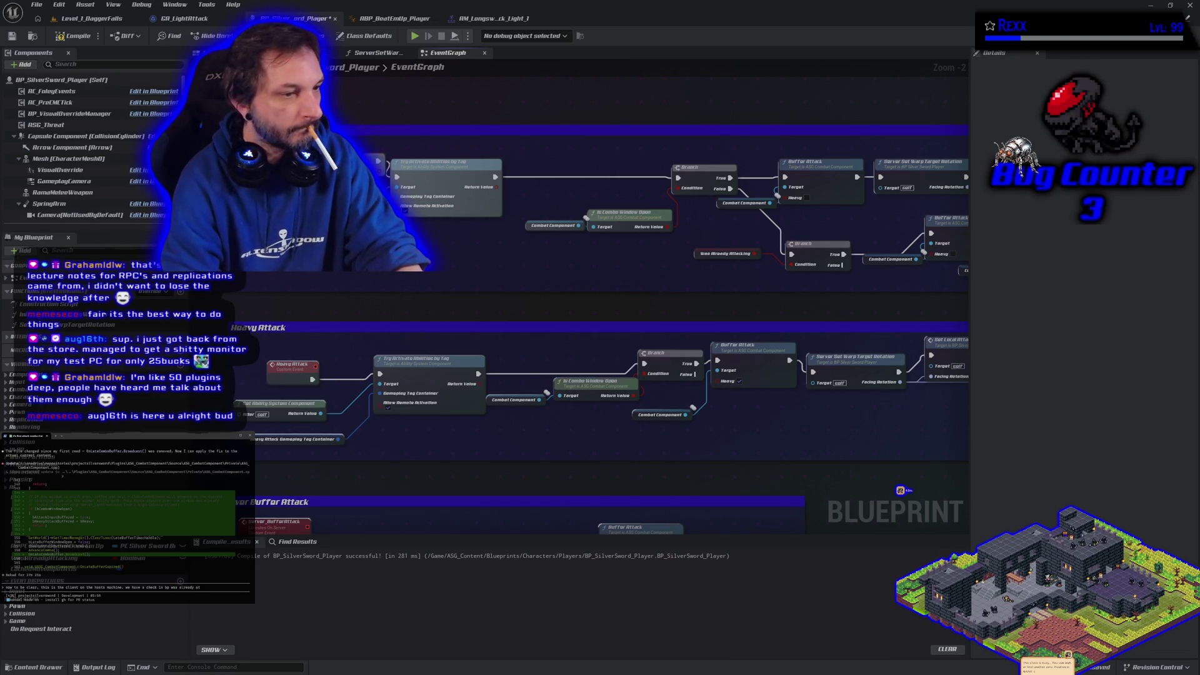
text(tacking.)
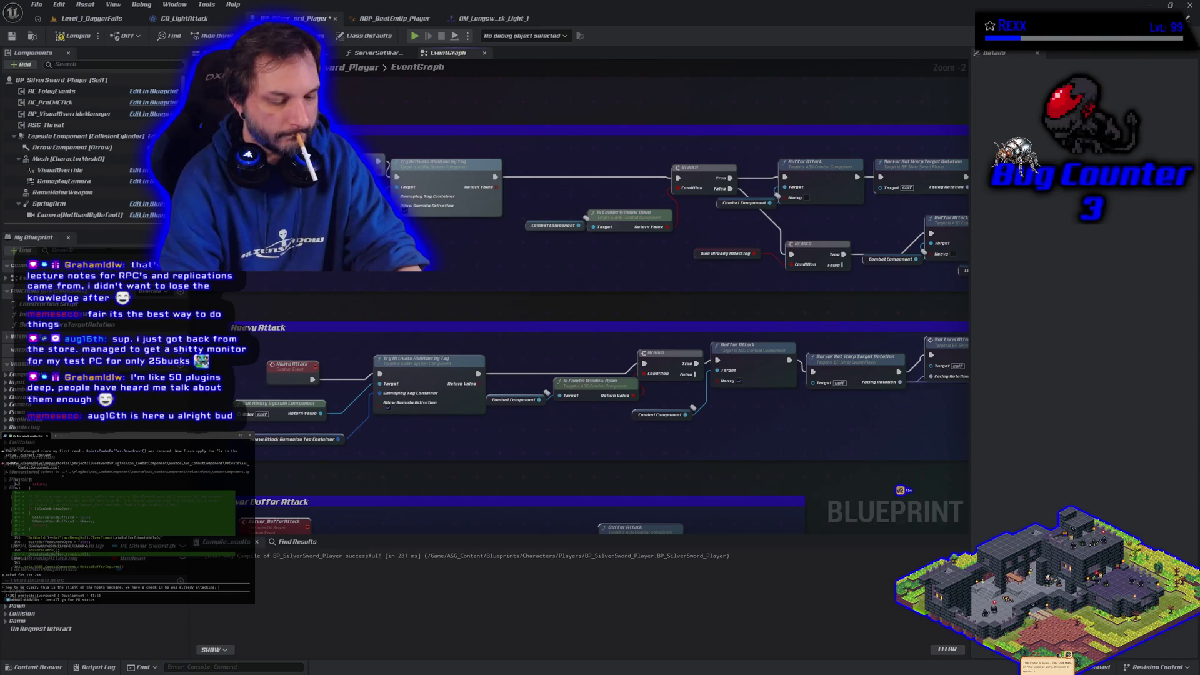
text(isi)
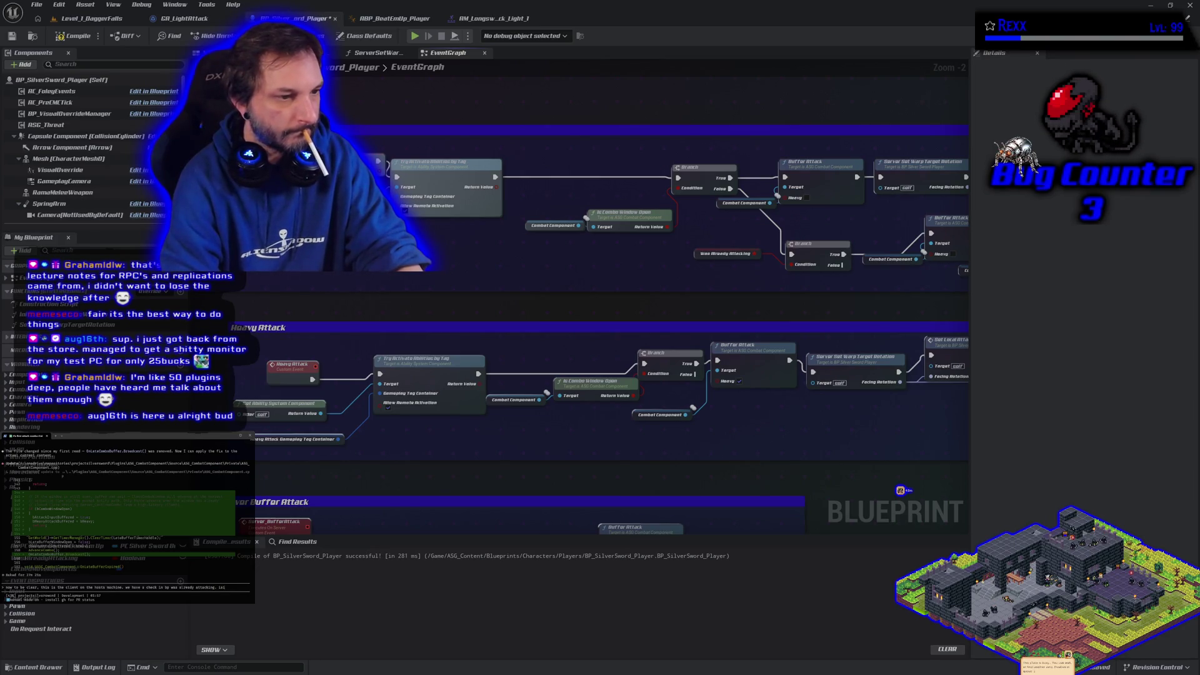
text(n that relata)
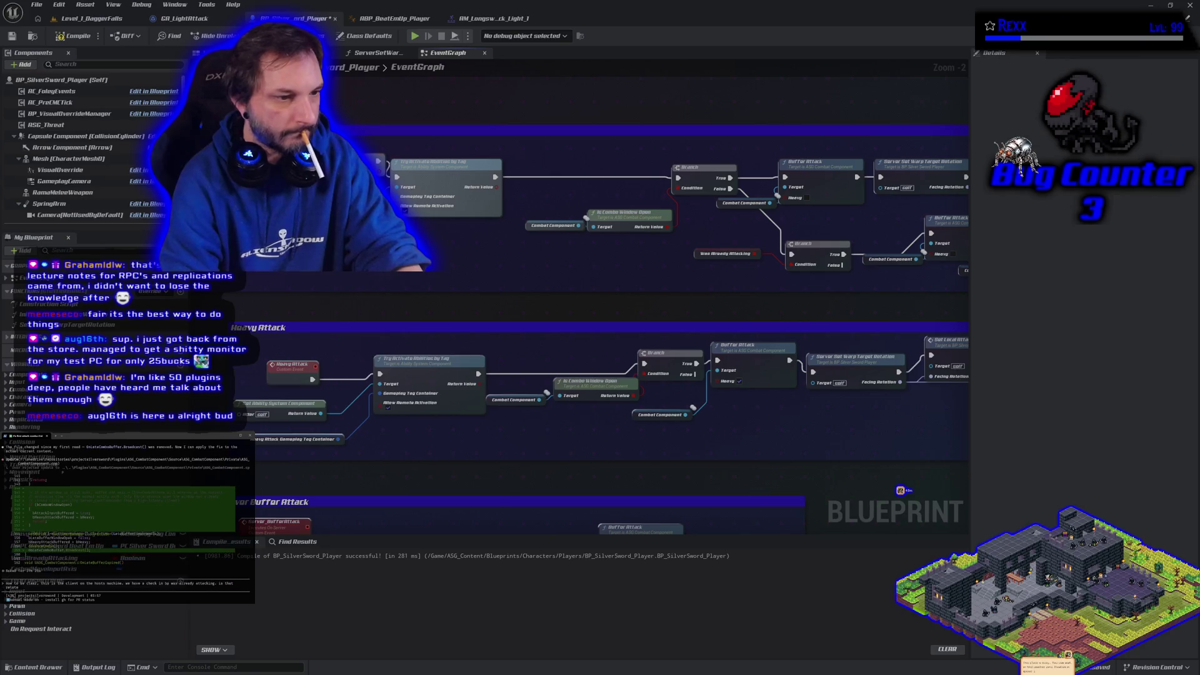
text(s?)
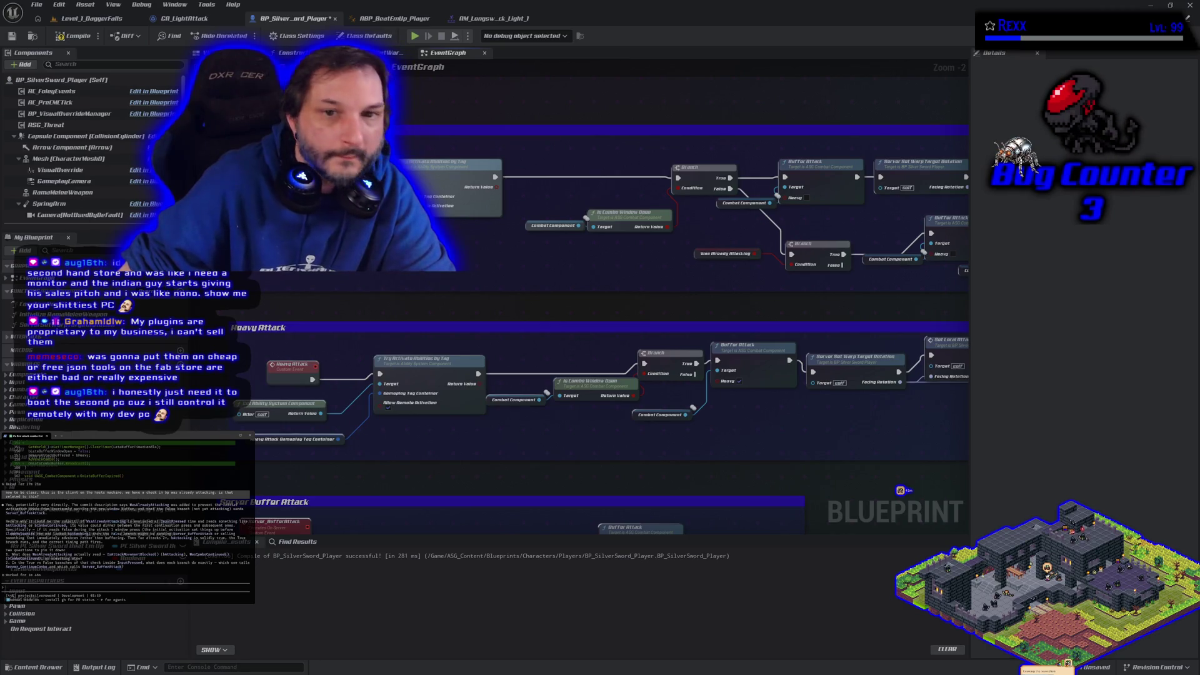
Step: Paste the copied attack-chain node text into the assistant terminal and confirm the long paste
mouse_move(359, 124)
mouse_down()
mouse_move(448, 138)
mouse_move(488, 212)
mouse_up()
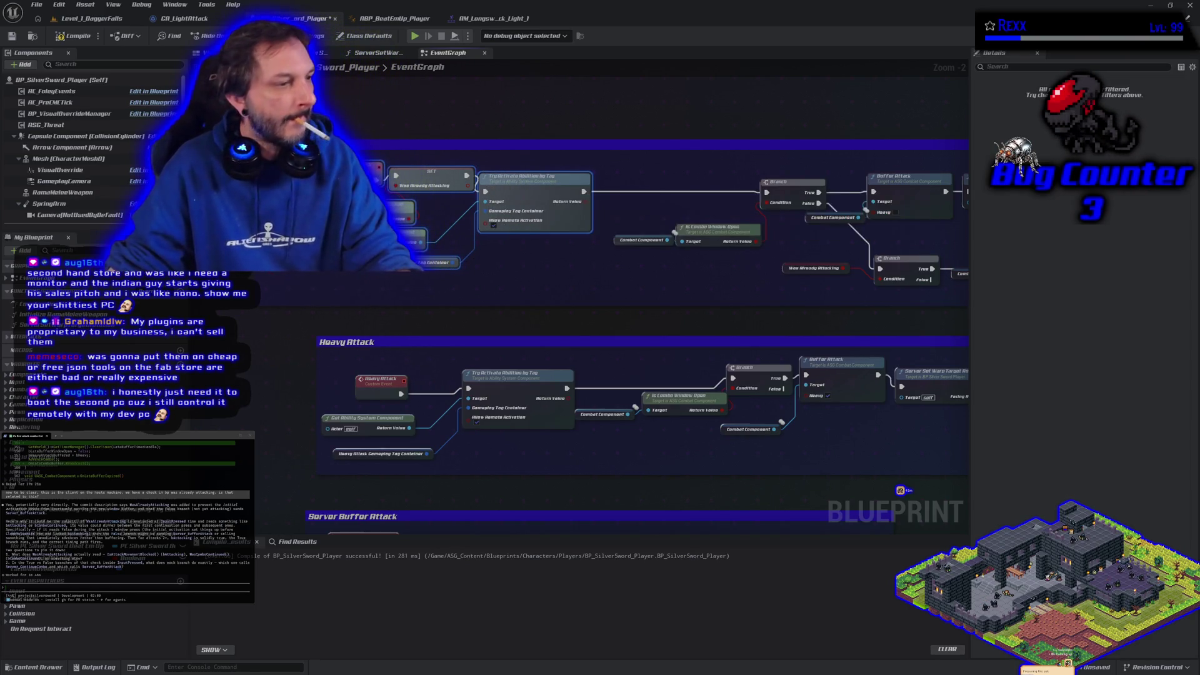
key(ctrl+v)
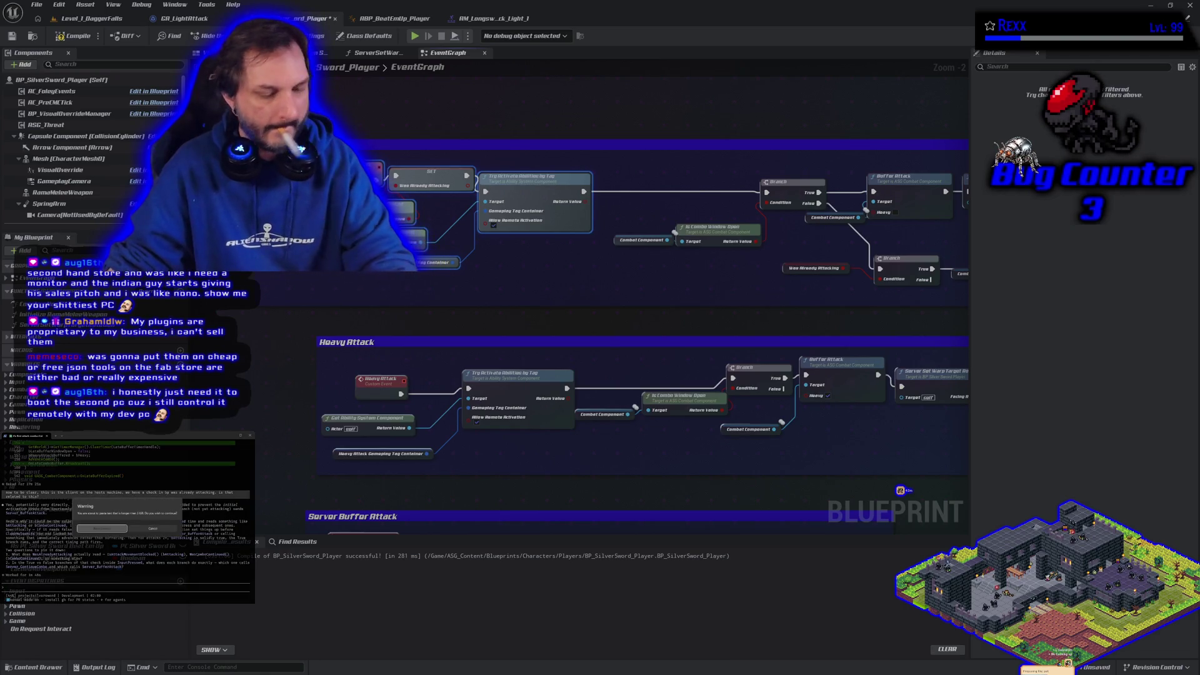
key(Return)
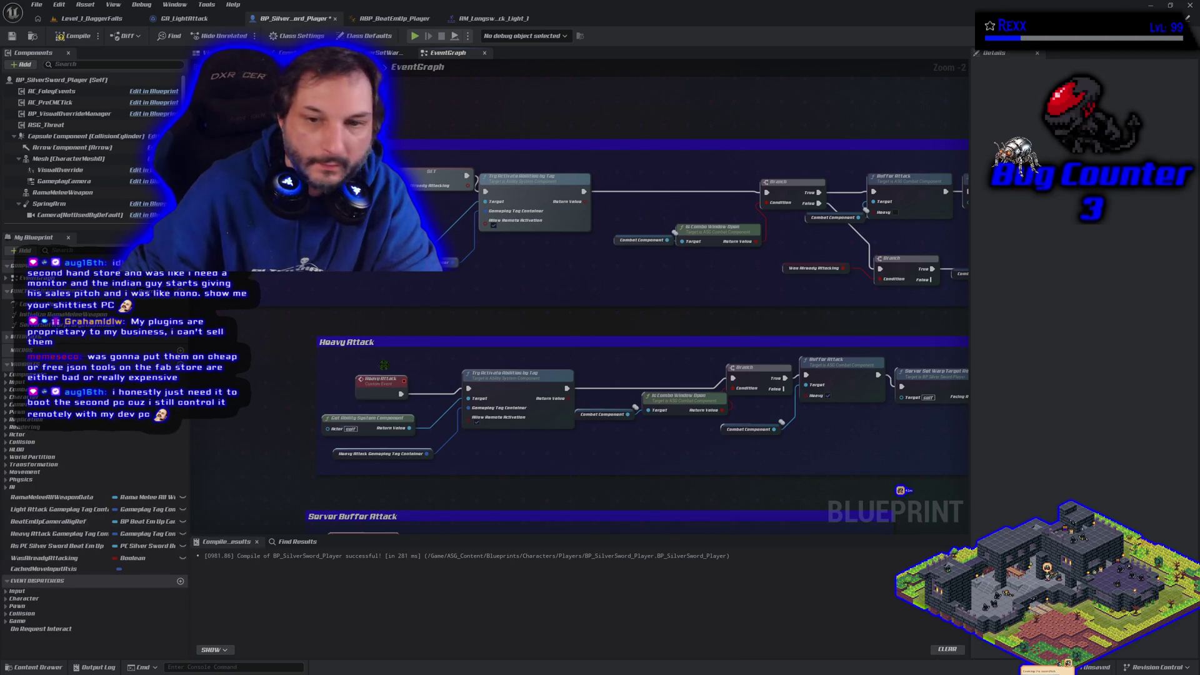
Step: Bring the Light Attack event and SET nodes into view and search the action list for 'has tag'
drag(486, 291, 439, 333)
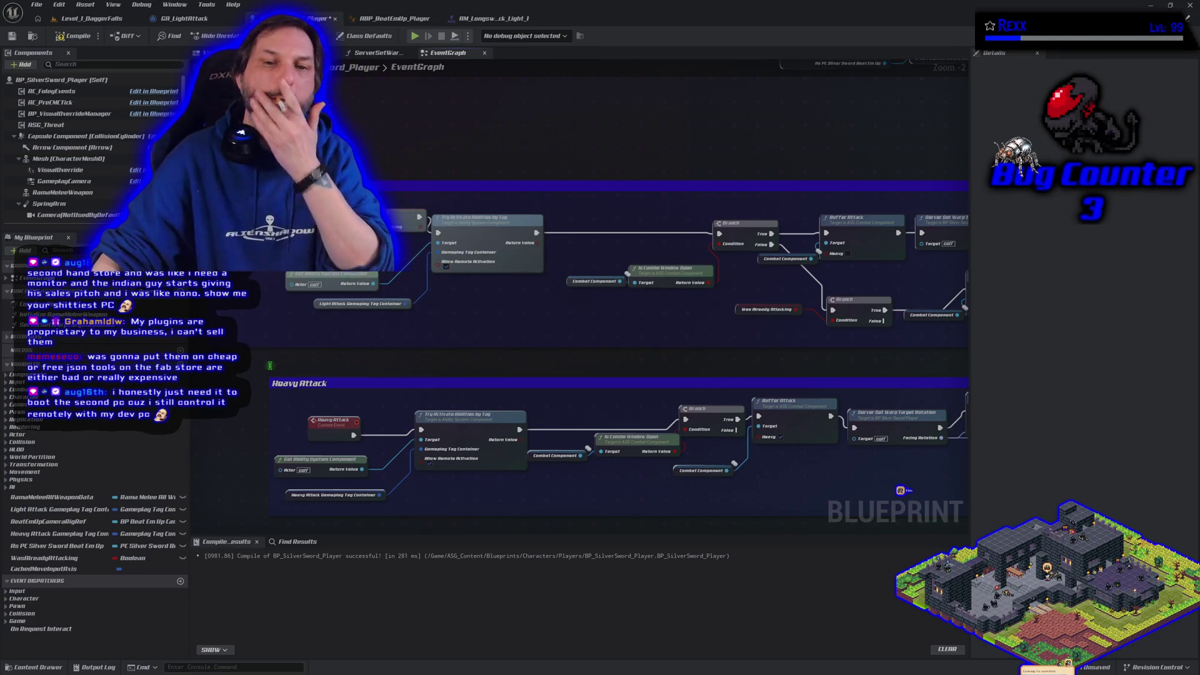
drag(270, 365, 424, 417)
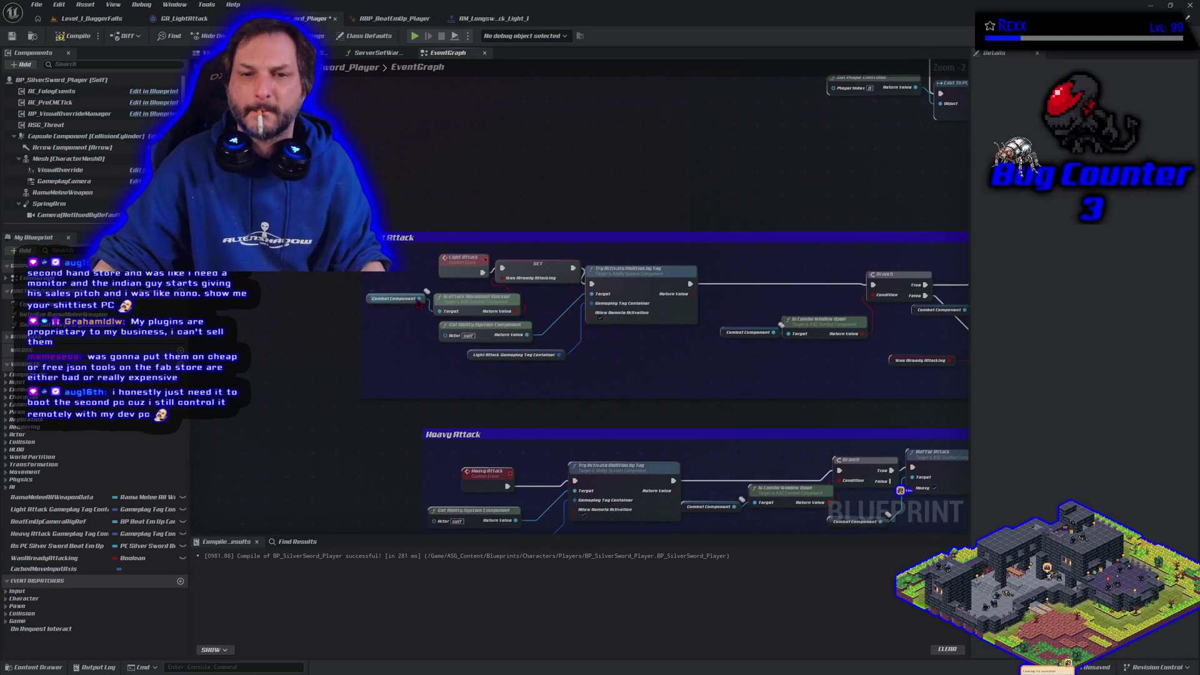
right_click(258, 237)
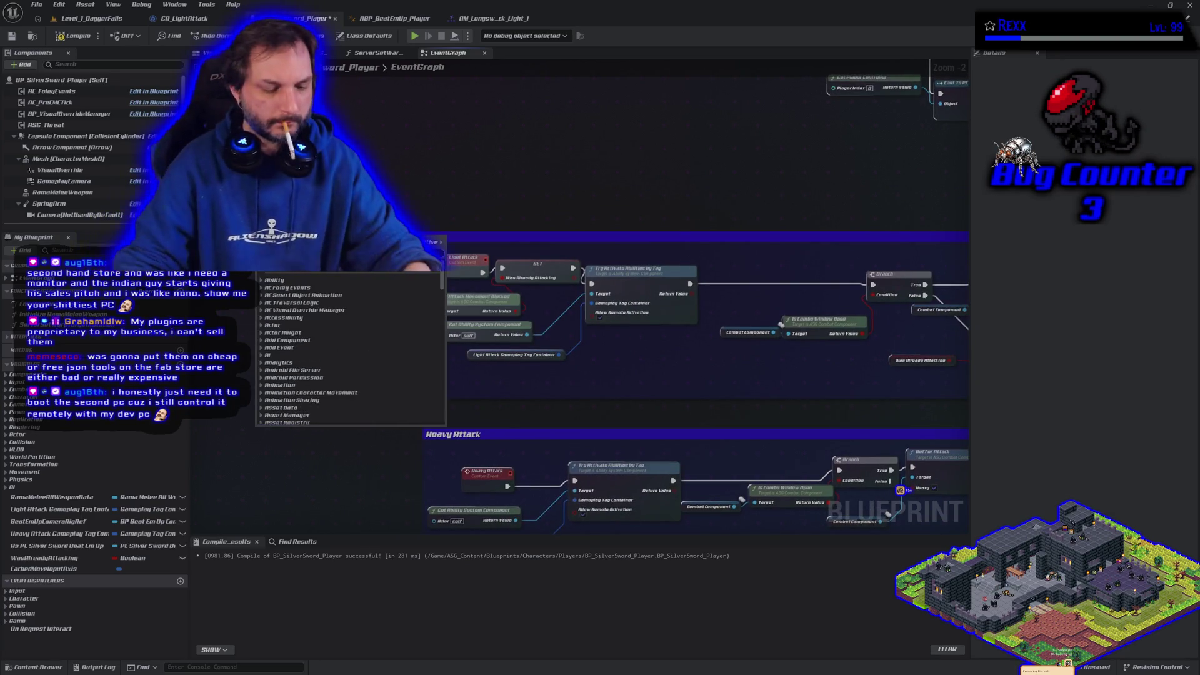
text(has tag)
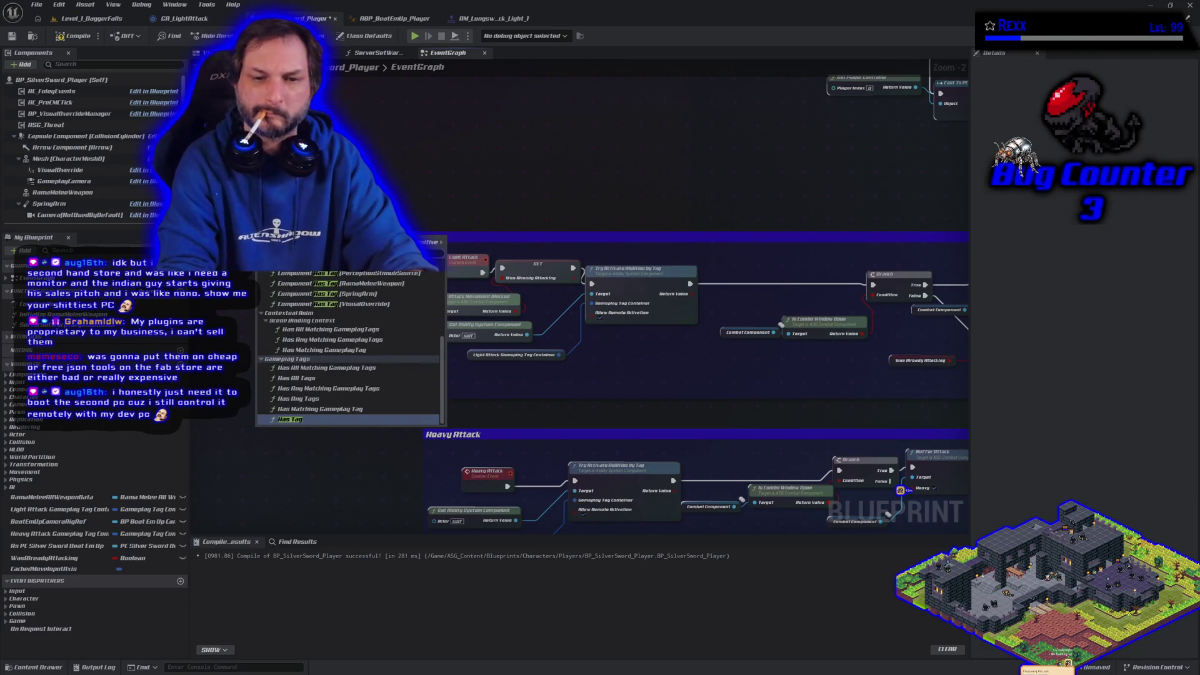
Step: Add a Has Tag node checking the State.Attacking gameplay tag
key(Return)
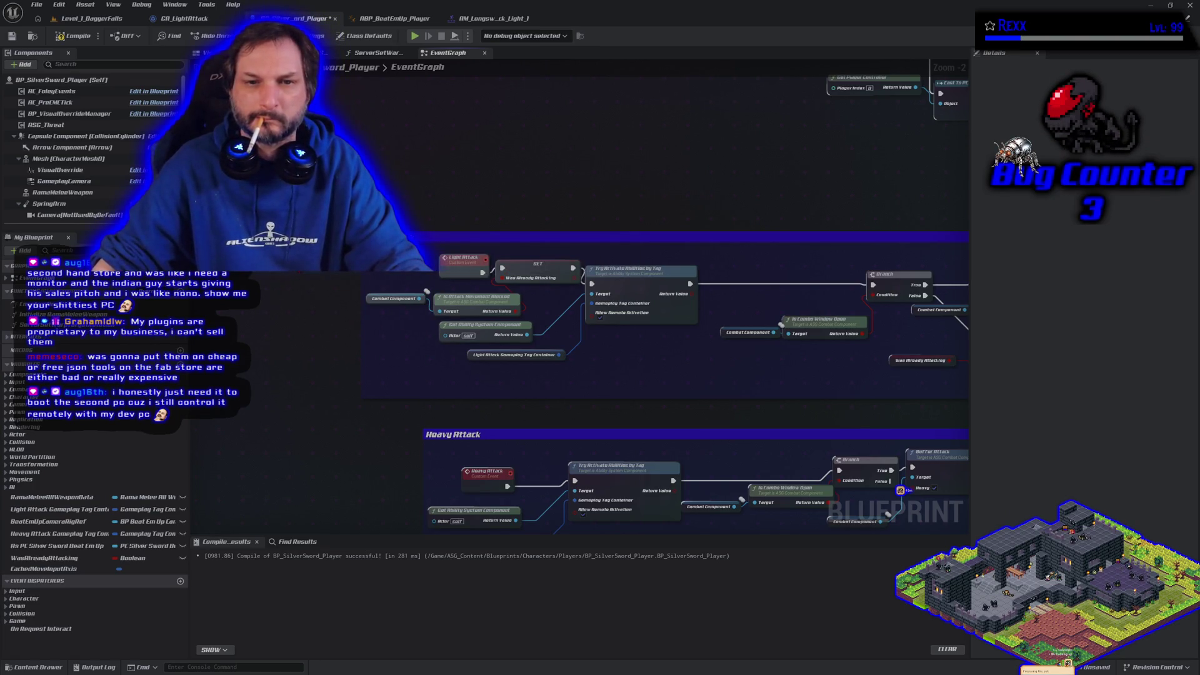
click(311, 273)
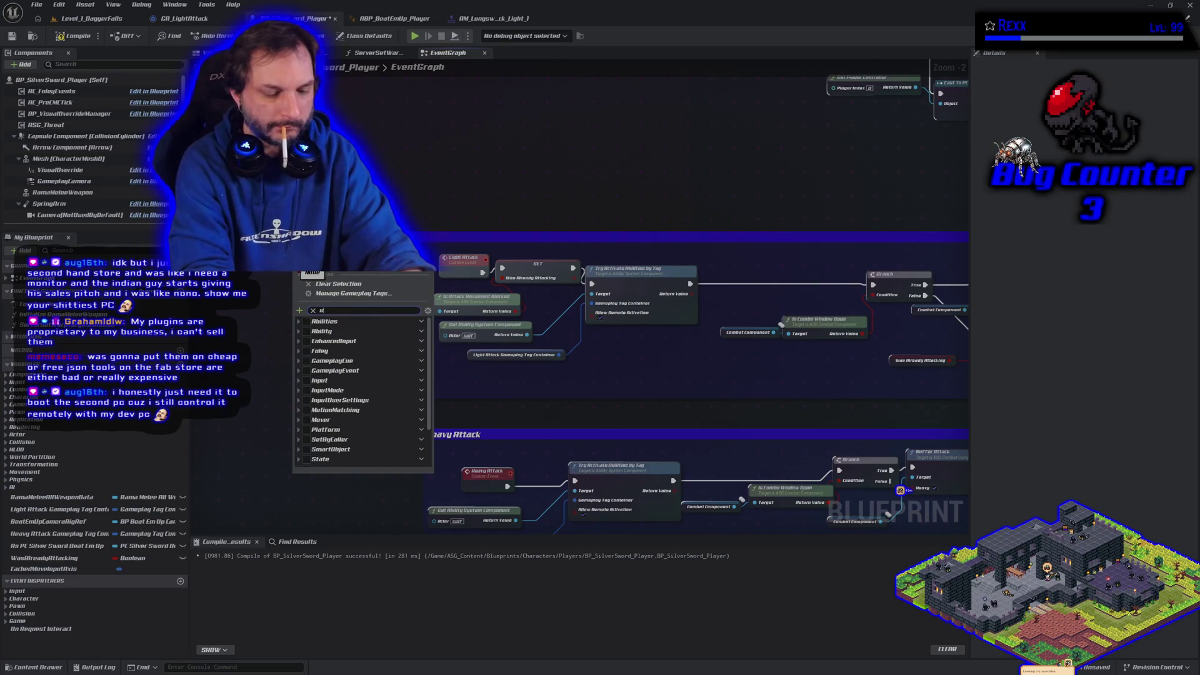
text(tate.att)
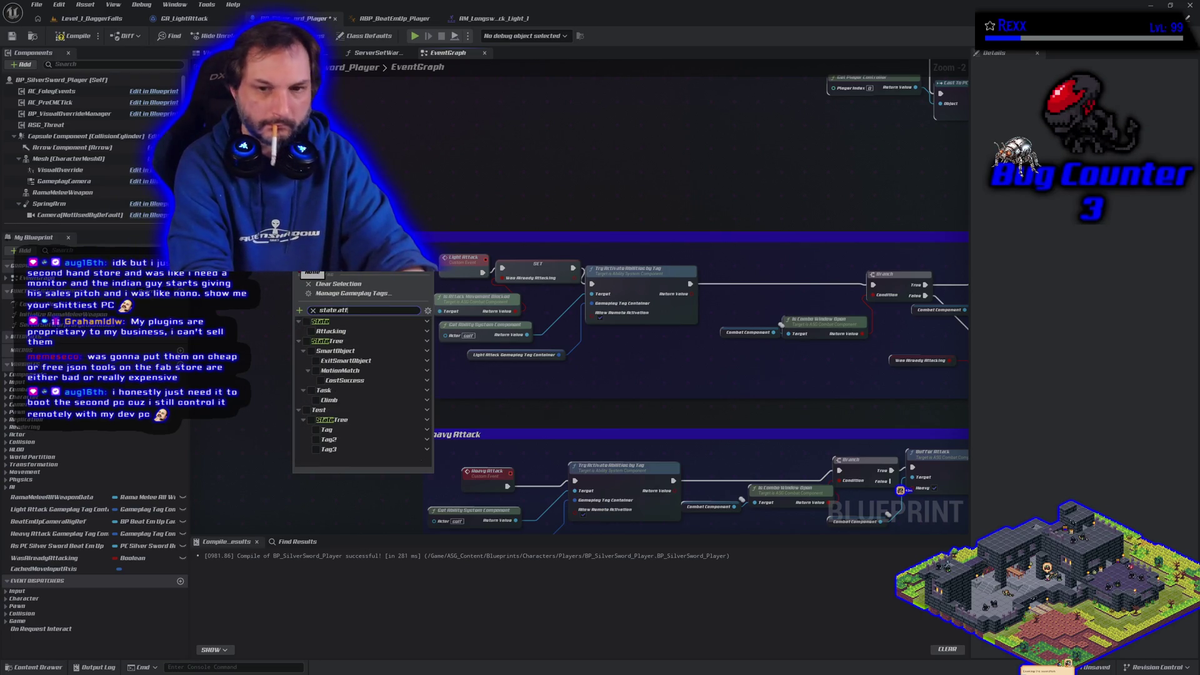
text(ack)
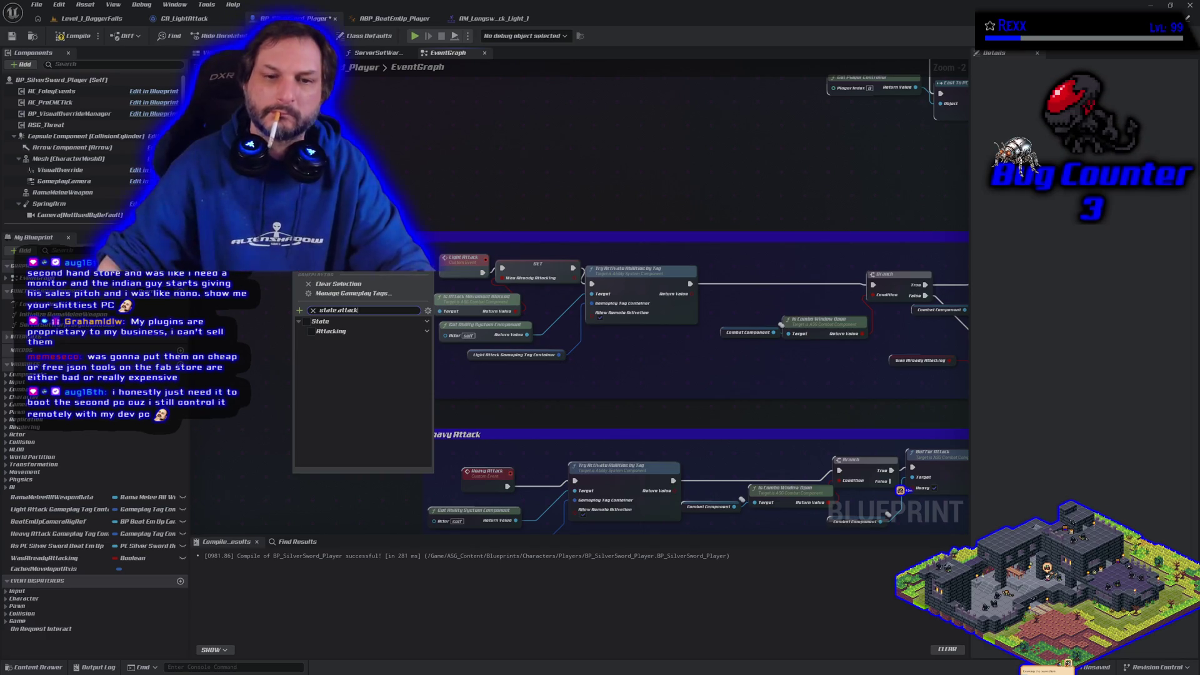
click(309, 332)
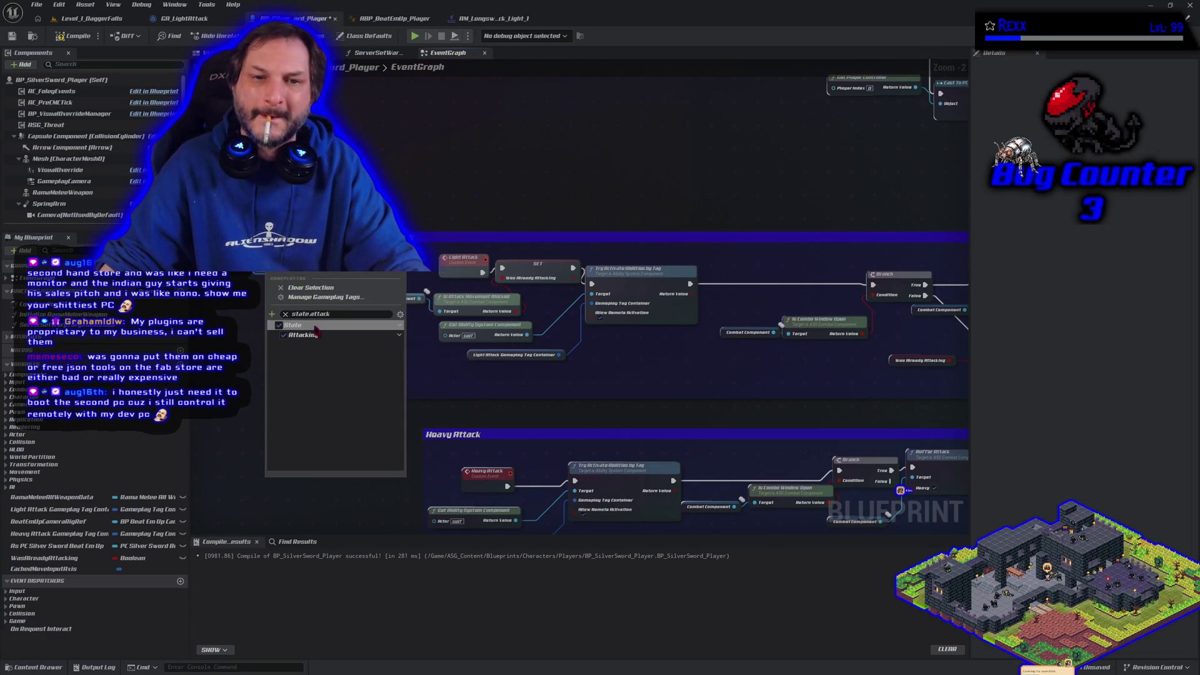
click(427, 292)
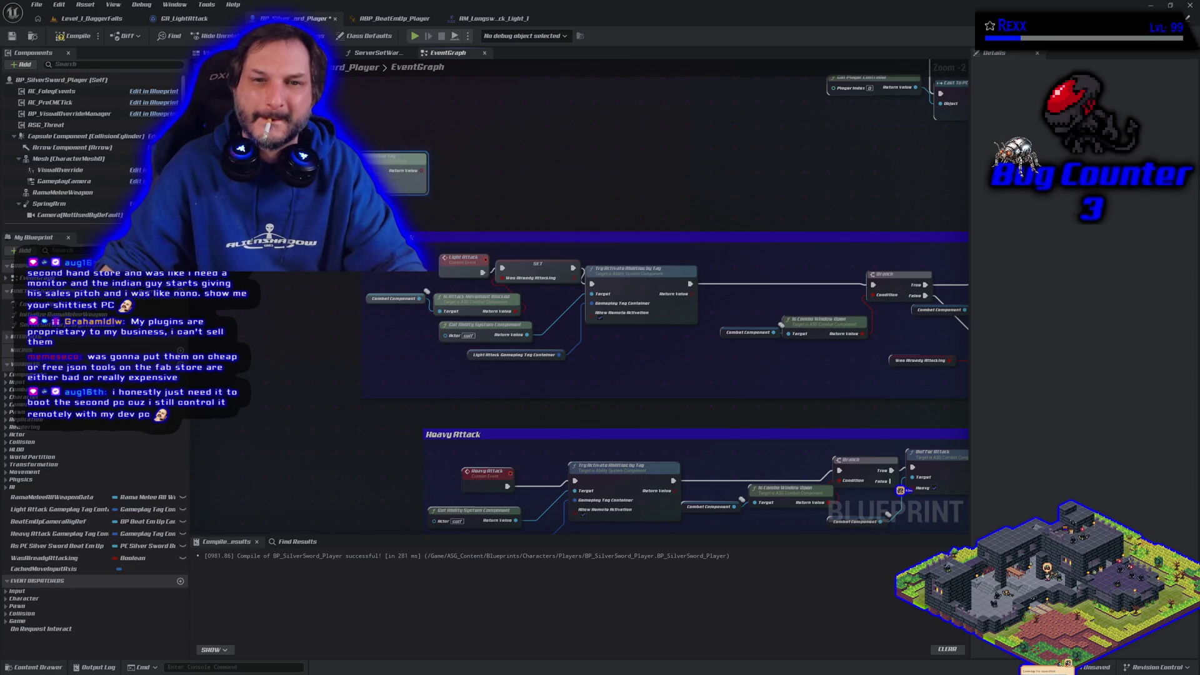
Step: Move the trial tag check aside, delete it, and compile and save the blueprint
drag(357, 167, 459, 185)
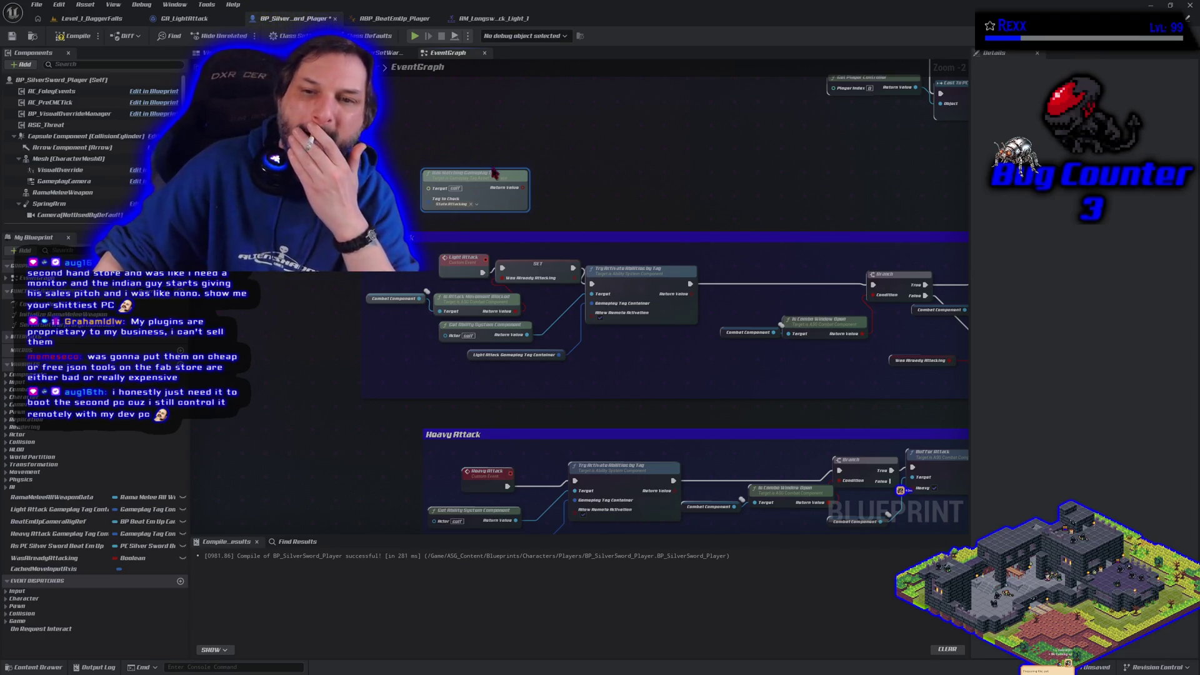
key(Delete)
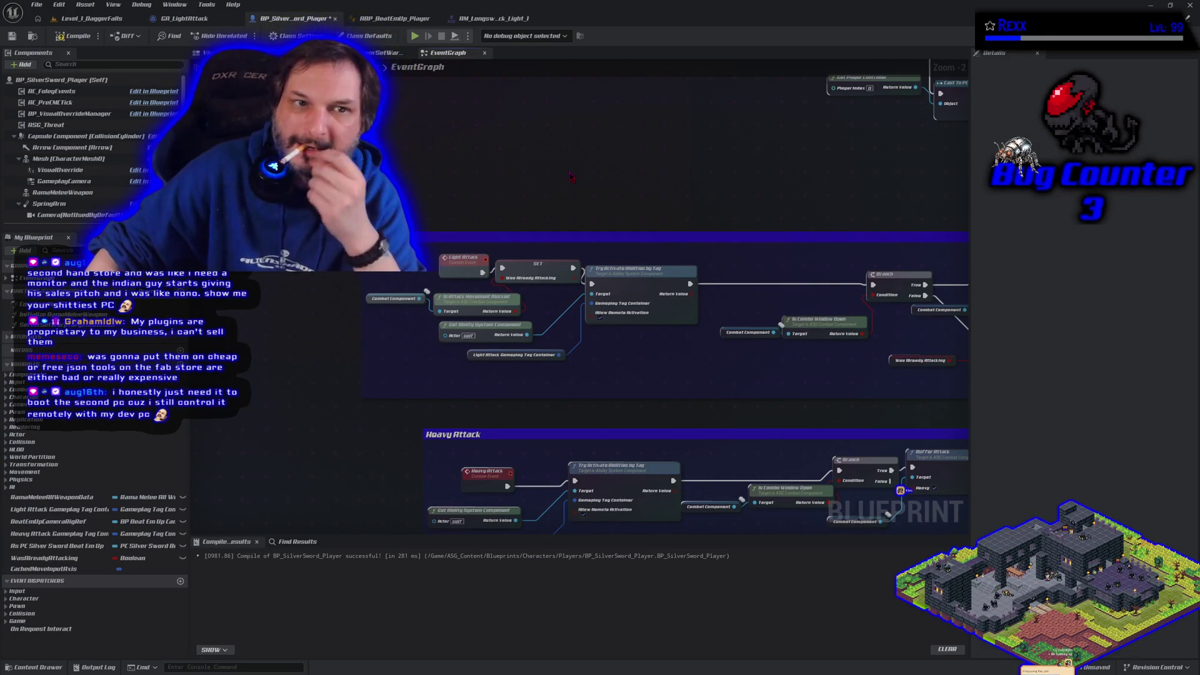
click(58, 36)
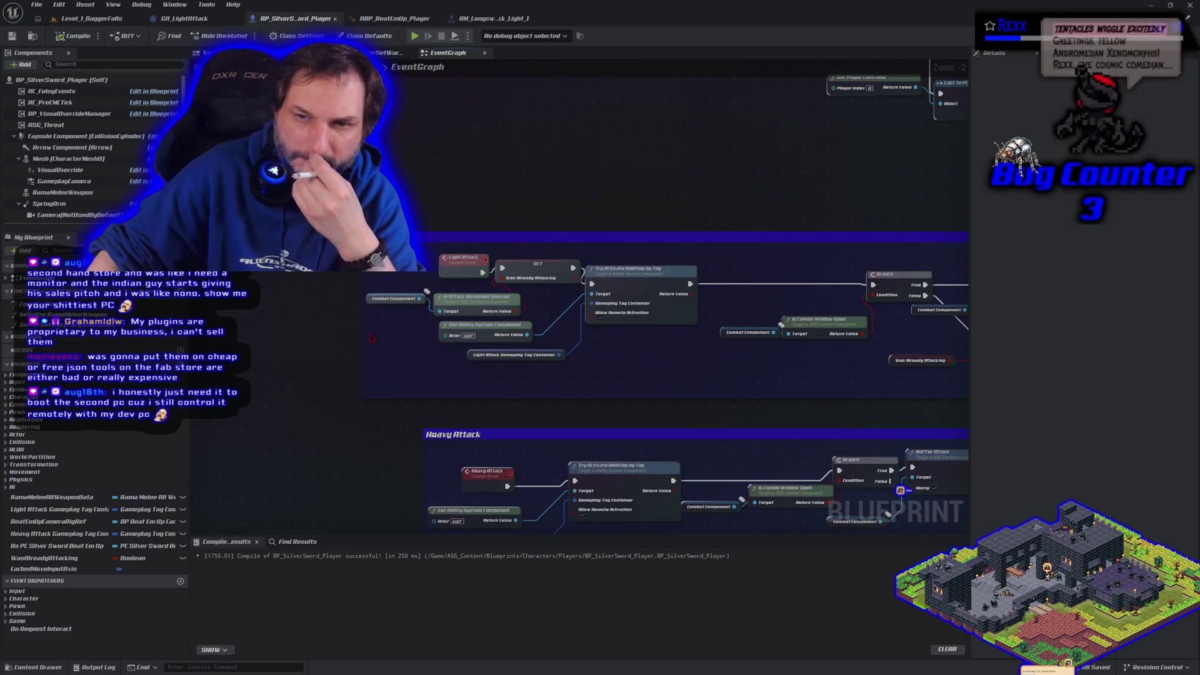
Step: Show the WasAlreadyAttacking variable's details from the Light Attack chain
drag(371, 338, 240, 314)
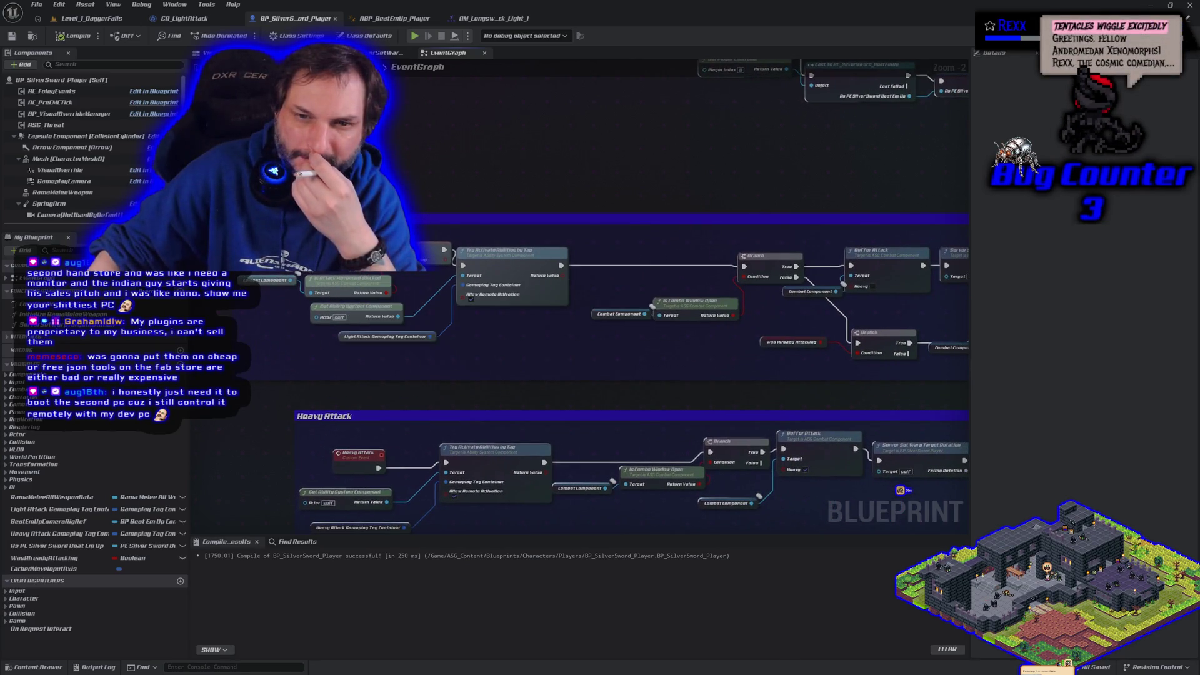
right_click(381, 268)
click(388, 304)
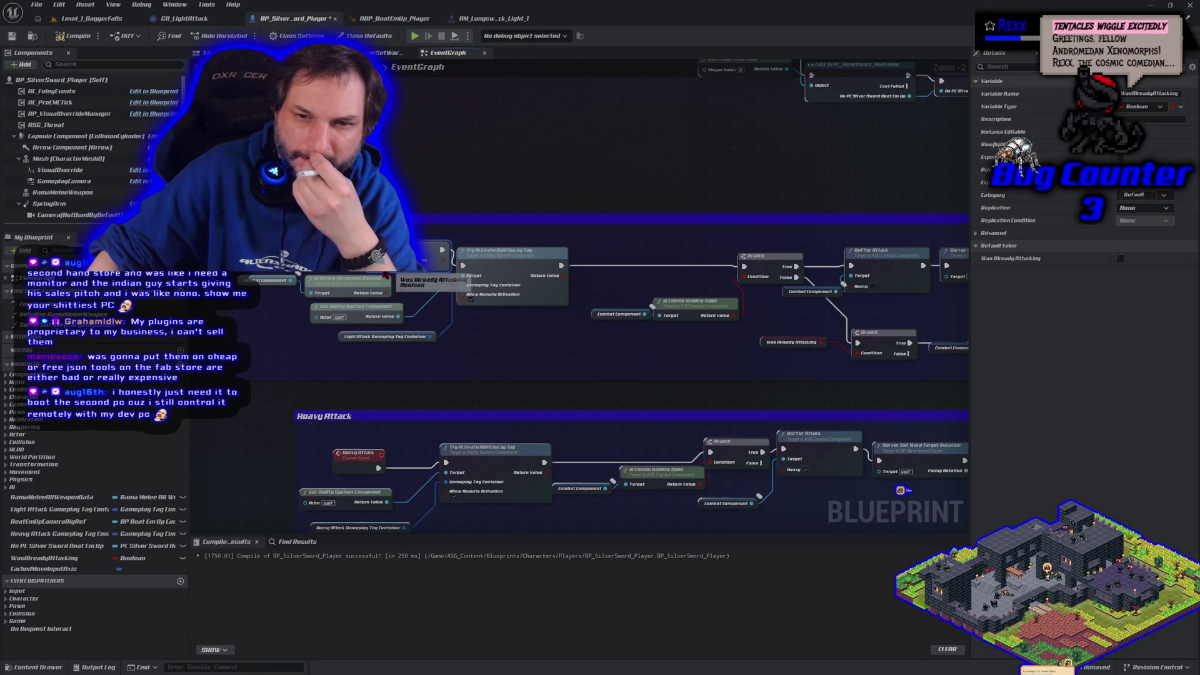
Step: Compile and save BP_SilverSword_Player, then switch to GA_LightAttack
click(93, 36)
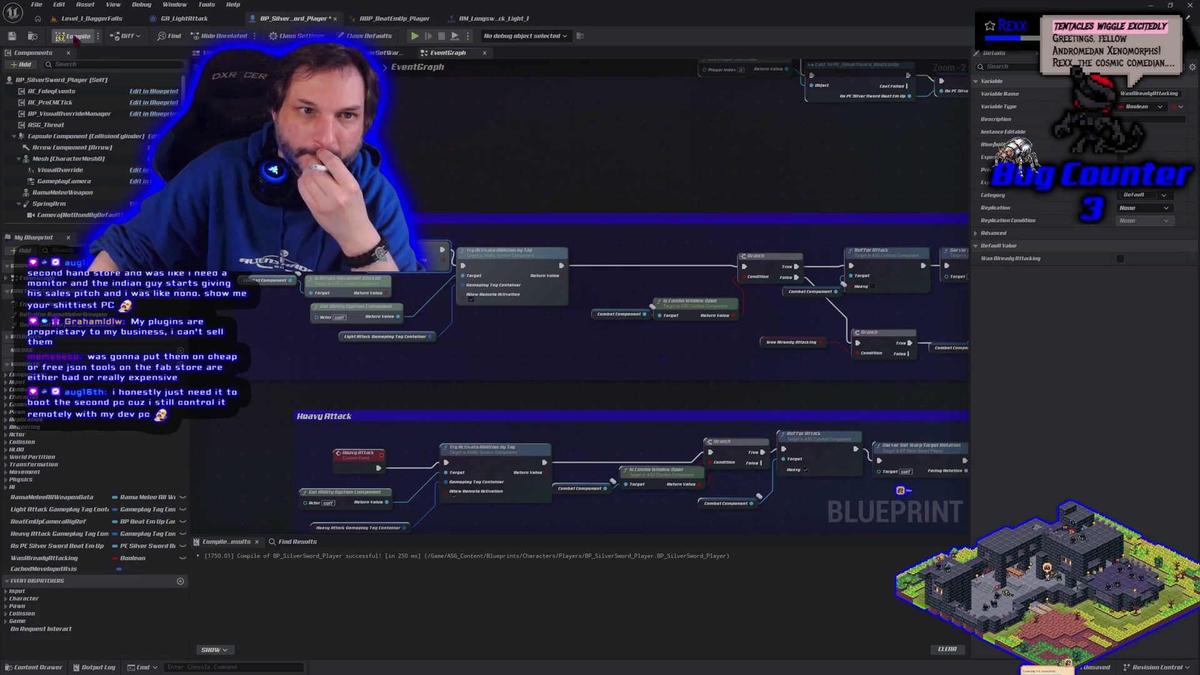
click(12, 36)
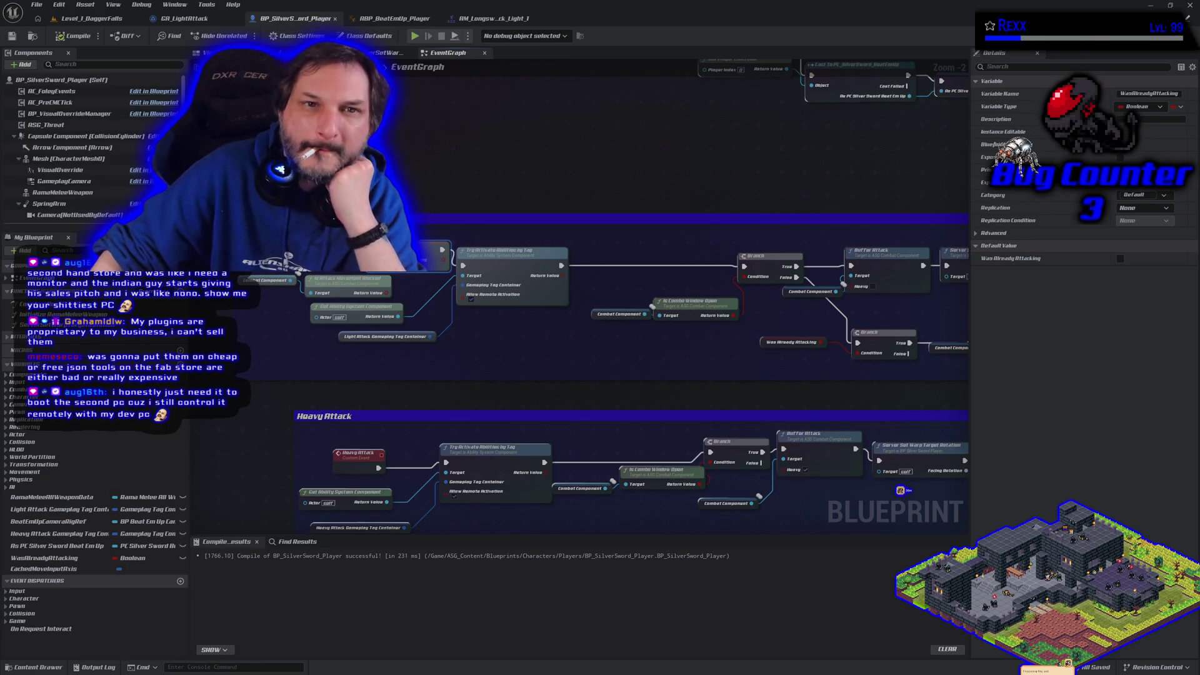
click(199, 22)
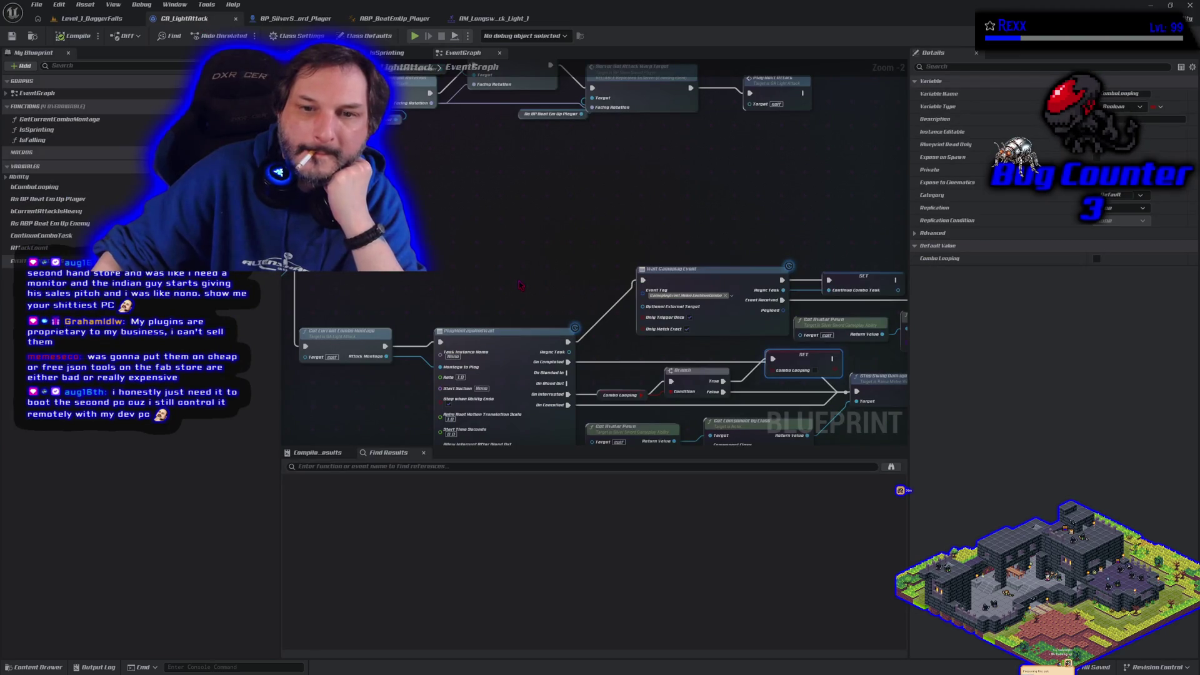
Step: After Continue Combo Task, add a player-reference getter feeding SET Was Already Attacking, then save
mouse_move(743, 405)
mouse_down()
mouse_move(521, 359)
mouse_move(352, 386)
mouse_up()
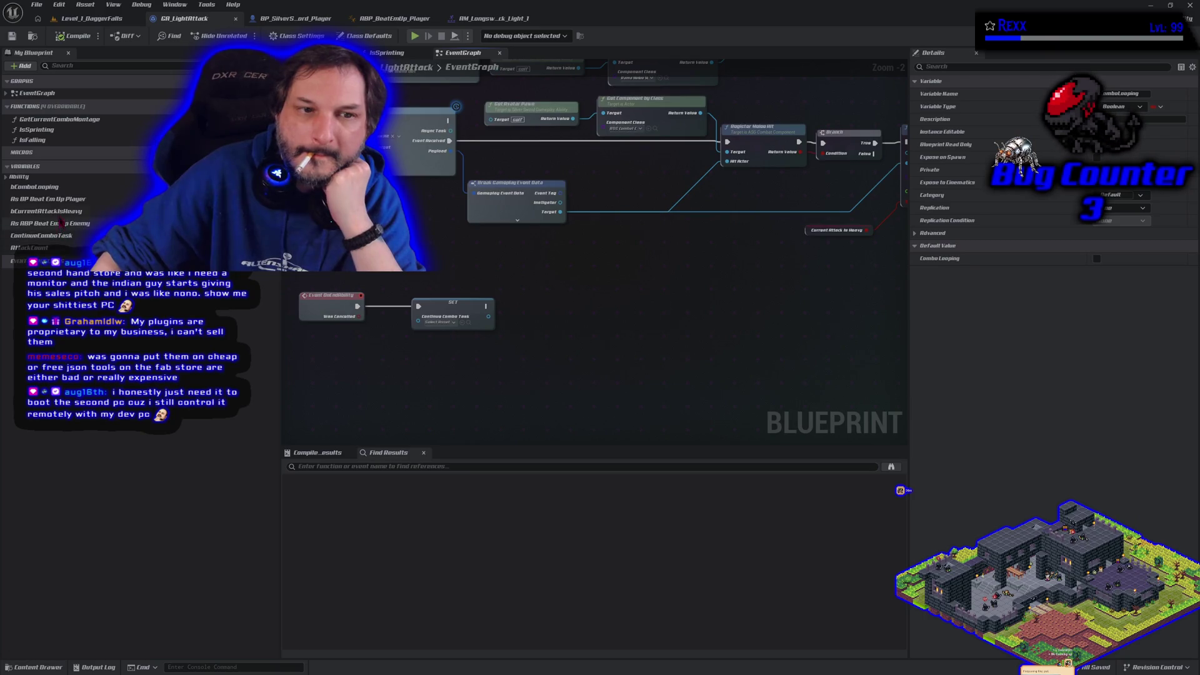
mouse_move(50, 199)
mouse_down()
mouse_move(188, 281)
mouse_move(400, 350)
mouse_move(449, 361)
mouse_move(516, 337)
mouse_up()
click(449, 358)
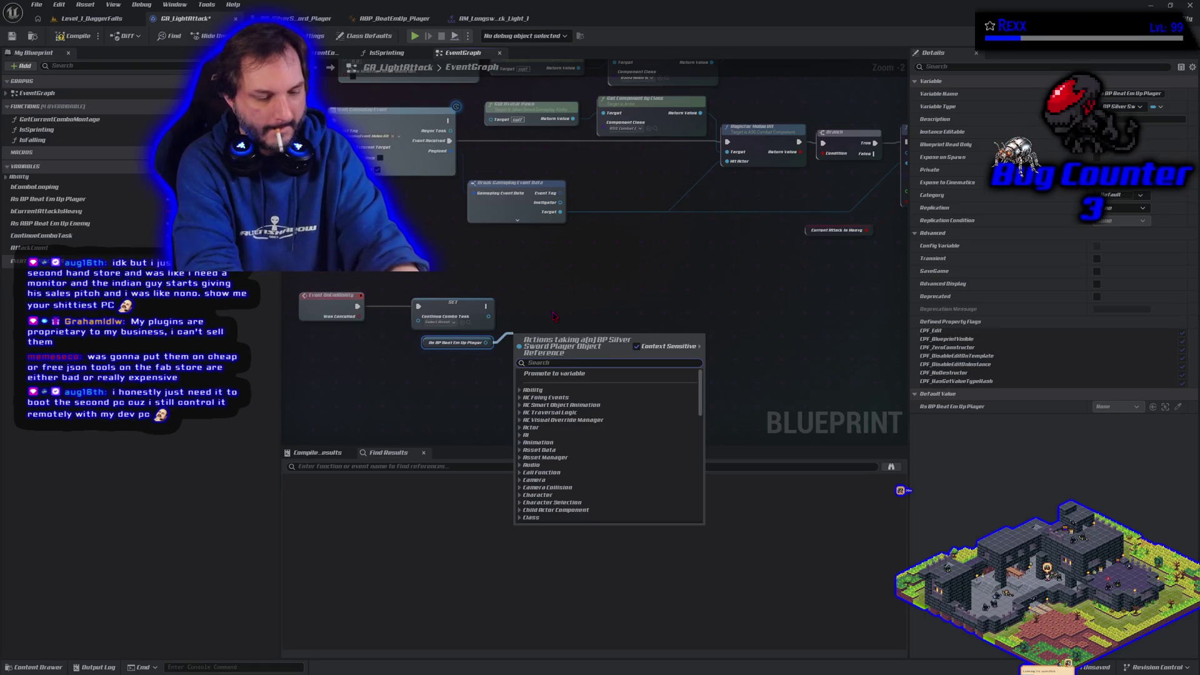
text(s)
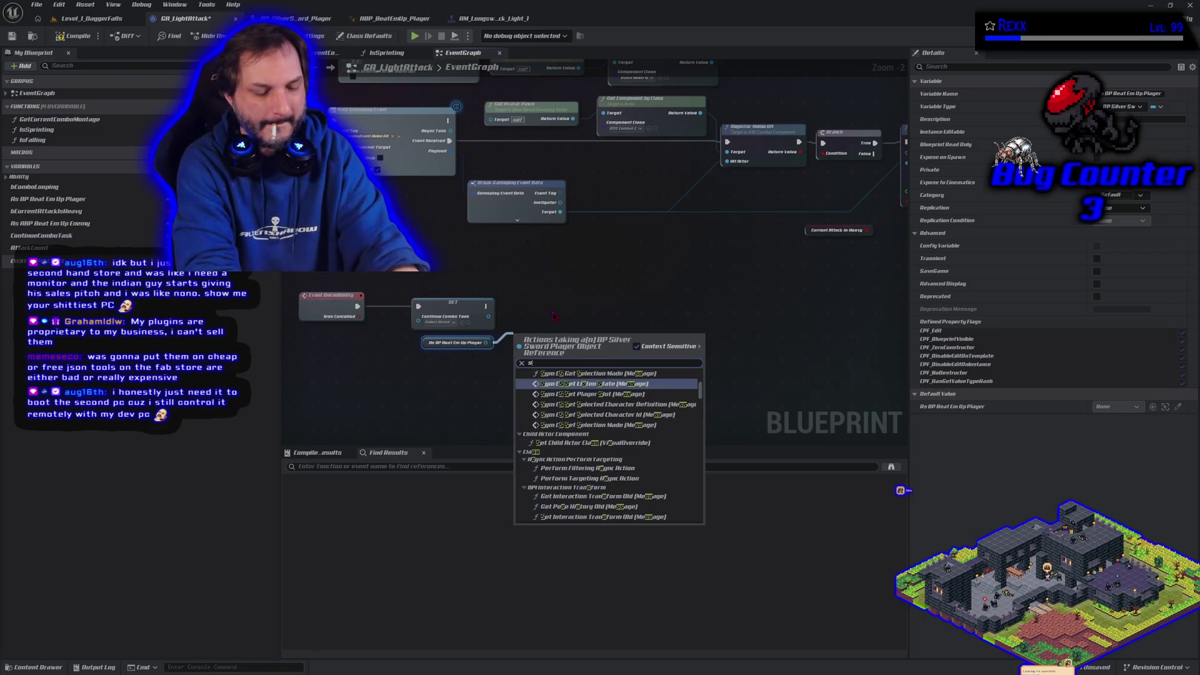
text(et attack)
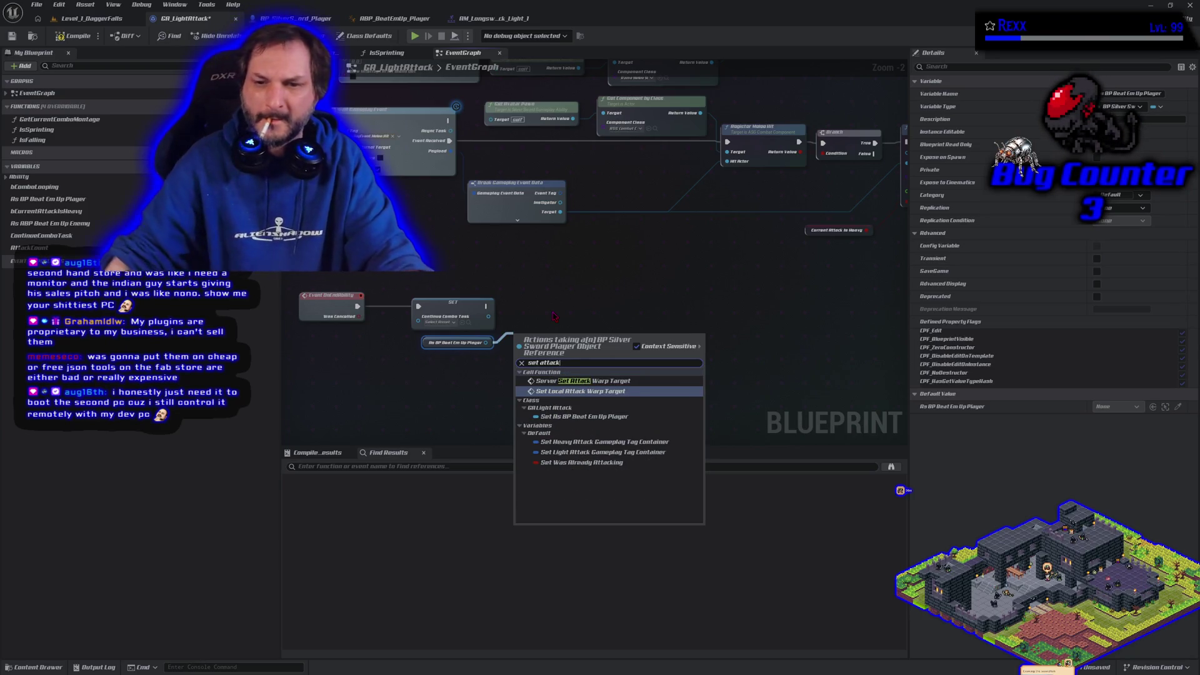
click(581, 463)
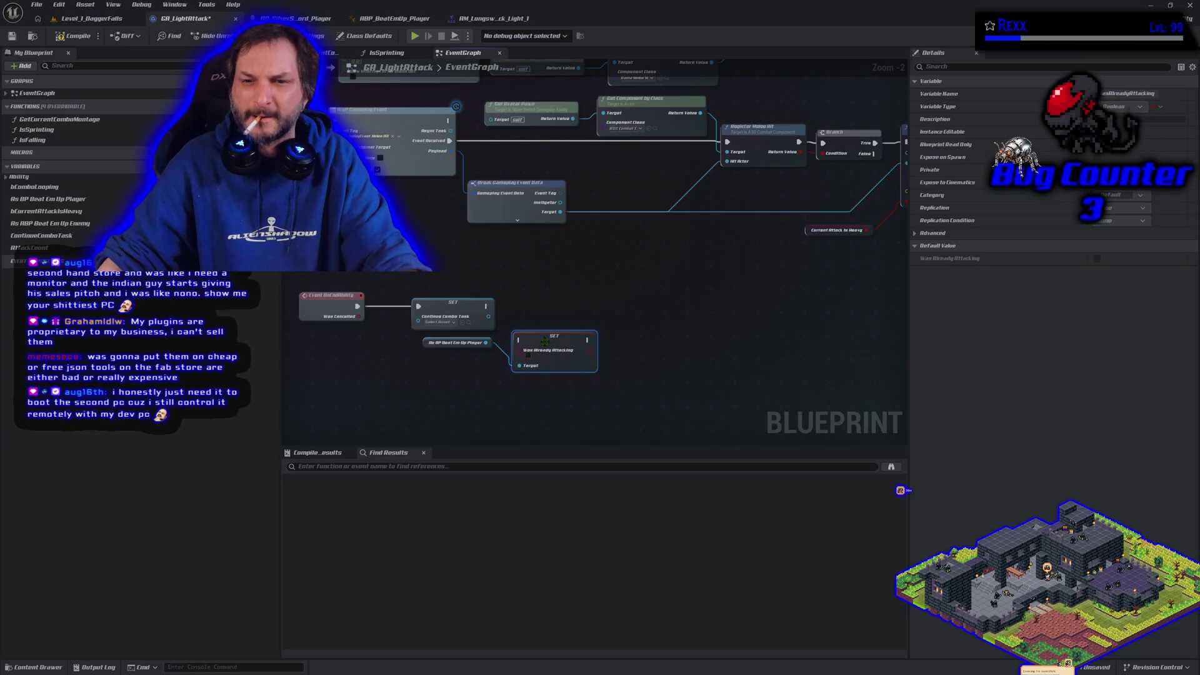
mouse_move(545, 342)
mouse_down()
mouse_move(551, 308)
mouse_move(525, 305)
mouse_up()
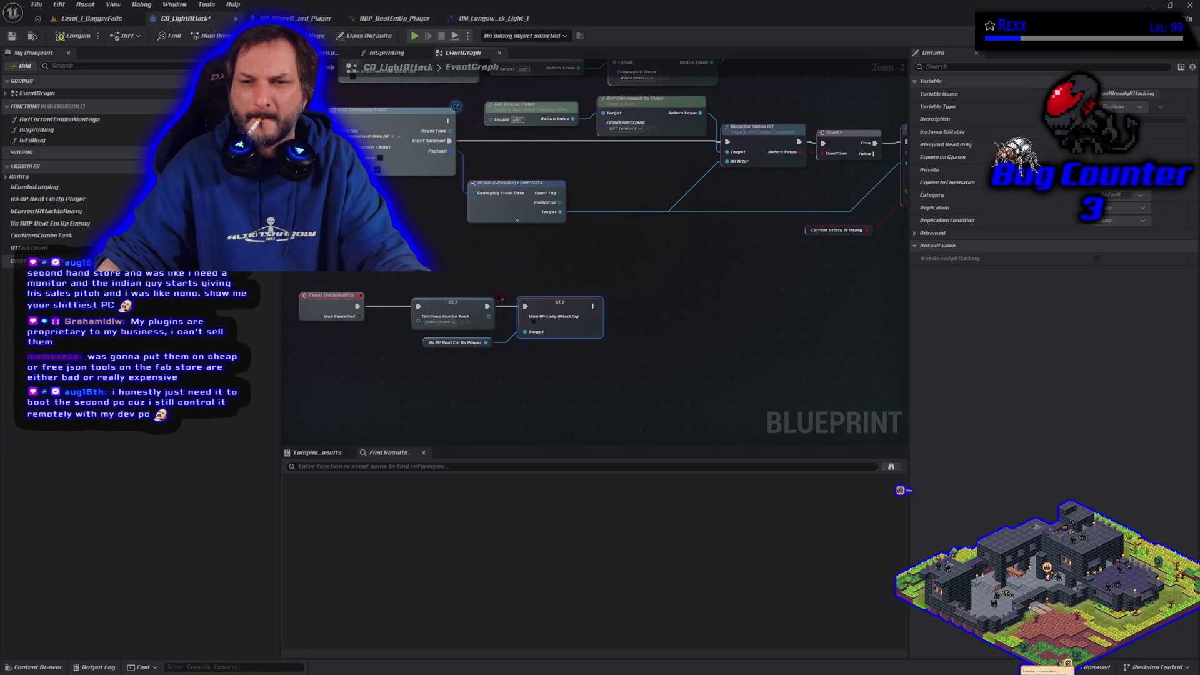
click(11, 35)
click(93, 19)
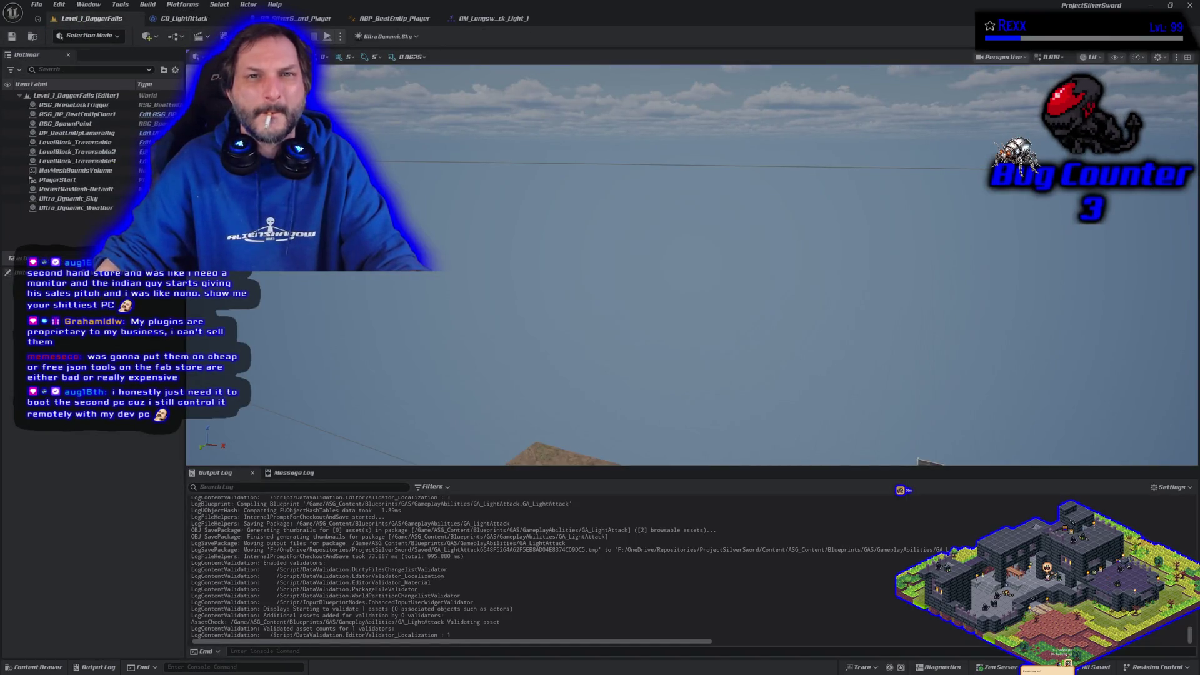
Step: Run a multiplayer PIE test with two light attacks (J), then stop it and reopen GA_LightAttack
key(alt+p)
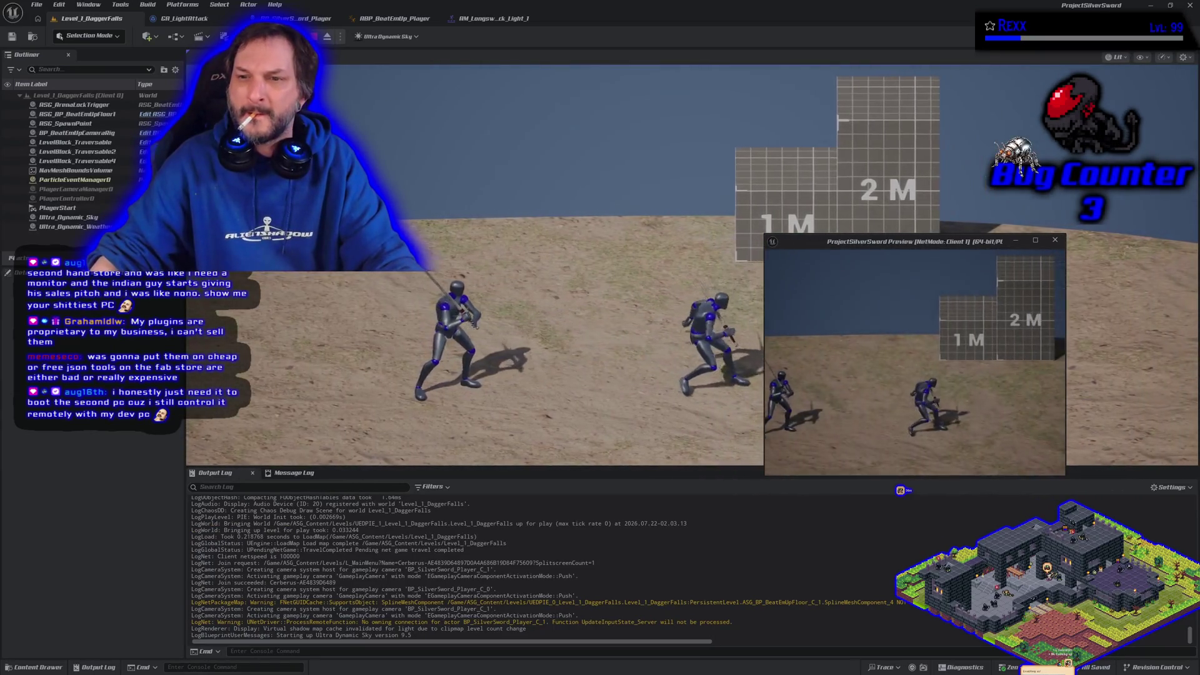
key(j)
key(j)
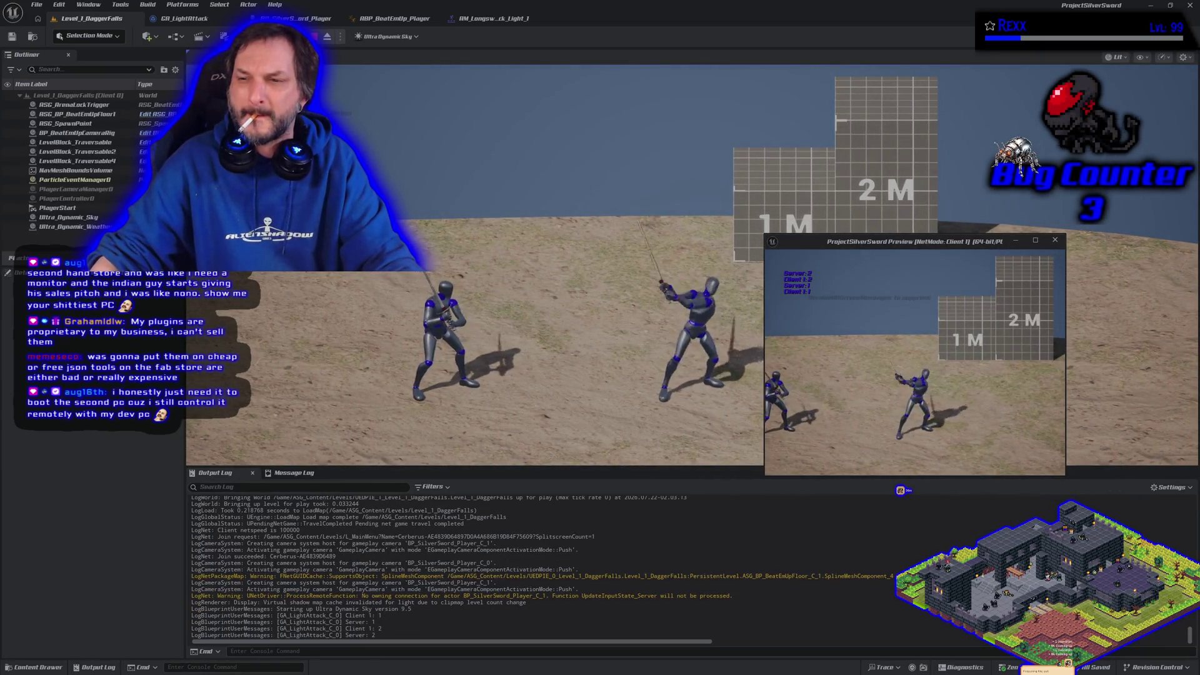
key(j)
key(j)
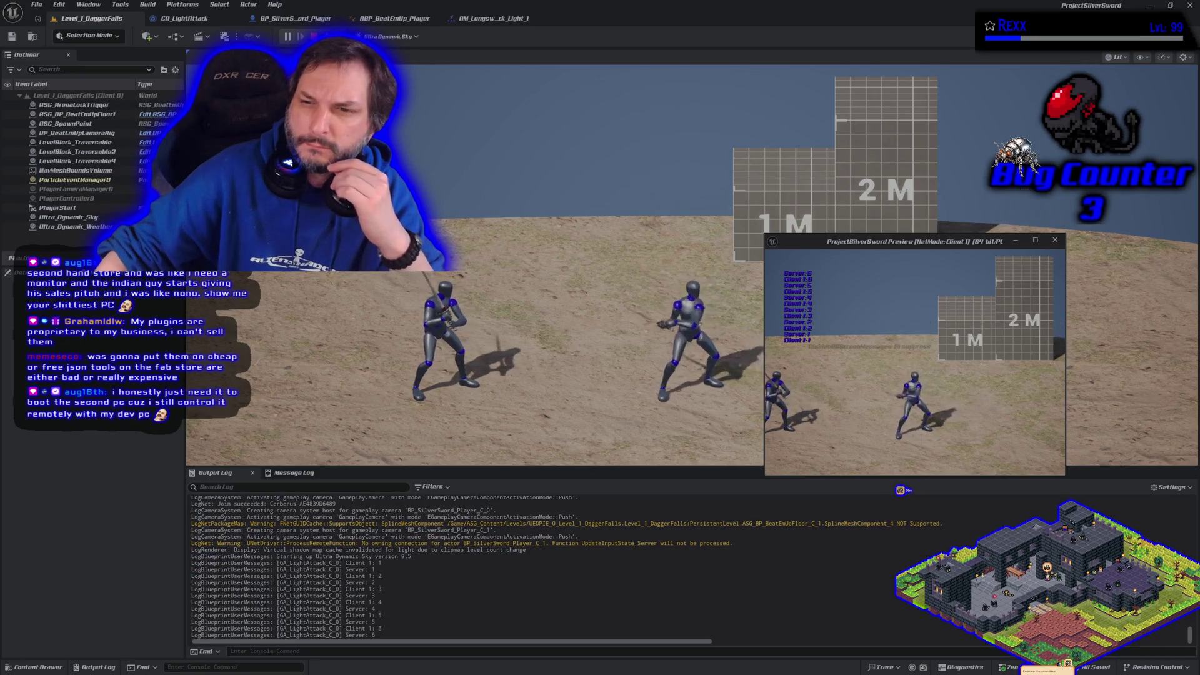
key(Escape)
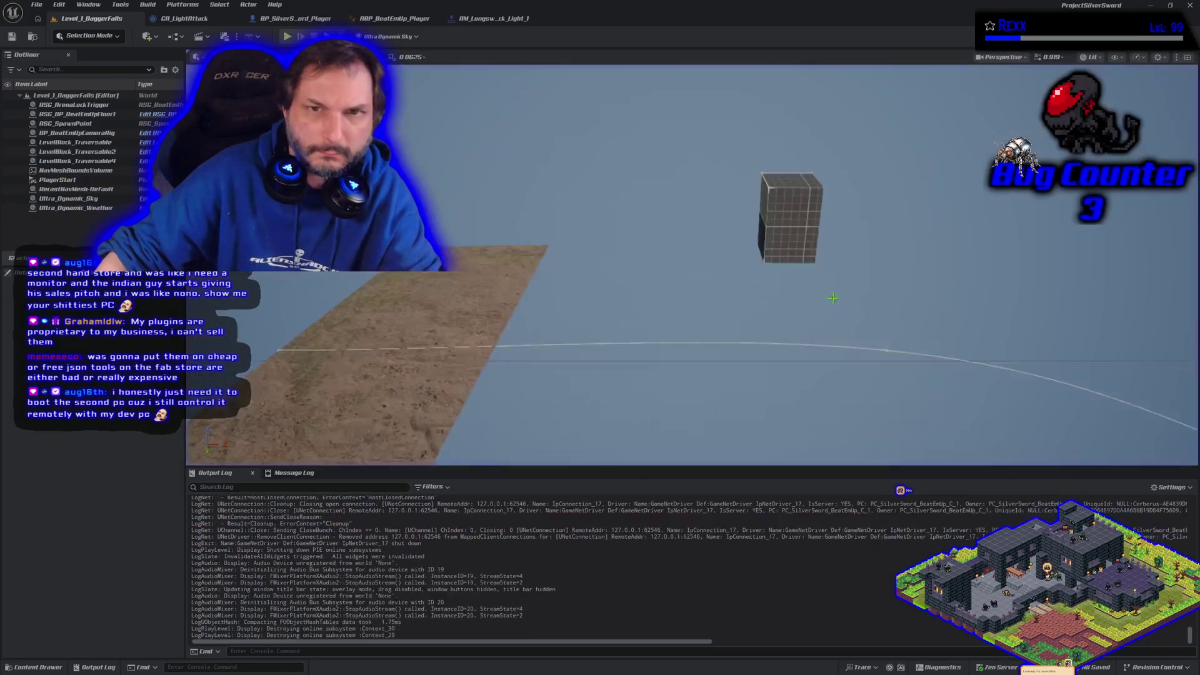
click(188, 18)
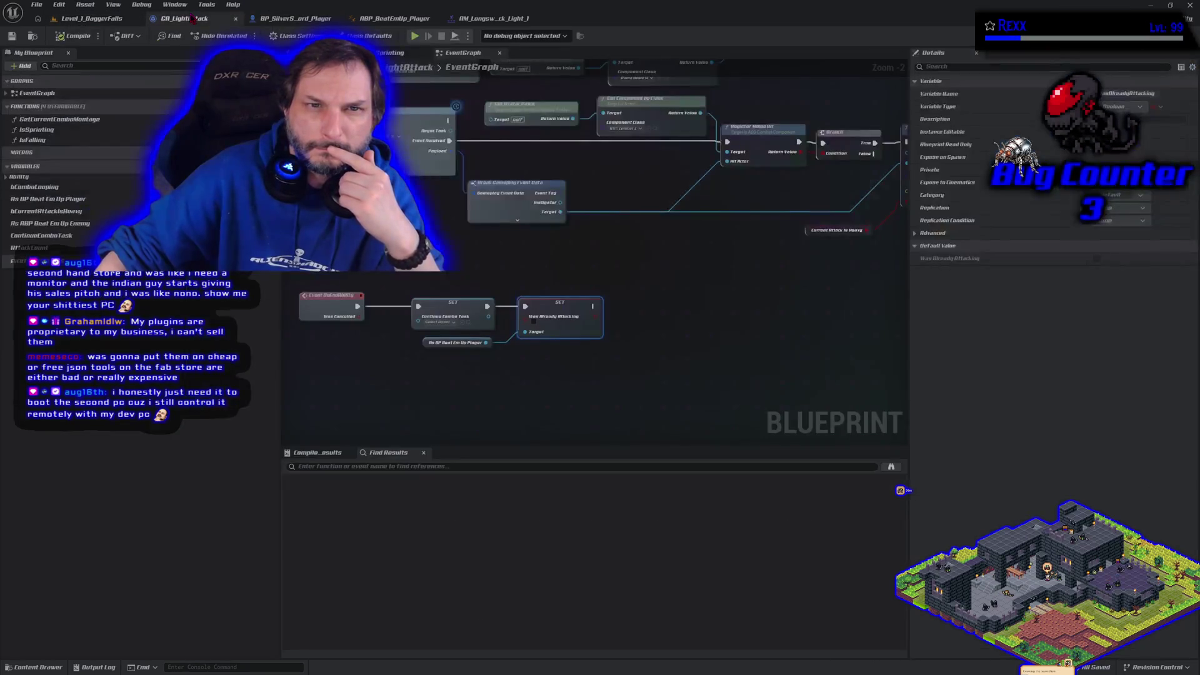
Step: Paste a SET Was Already Attacking node beside the Branch in BP_SilverSword_Player and recompile
click(289, 19)
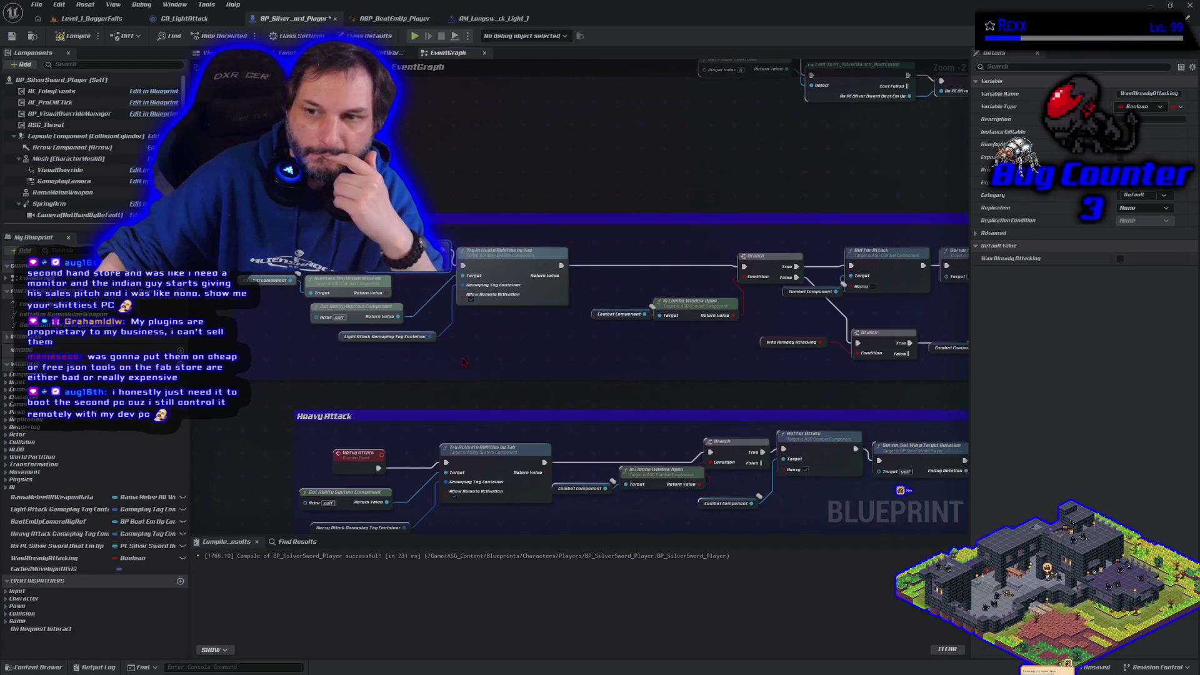
drag(462, 362, 370, 351)
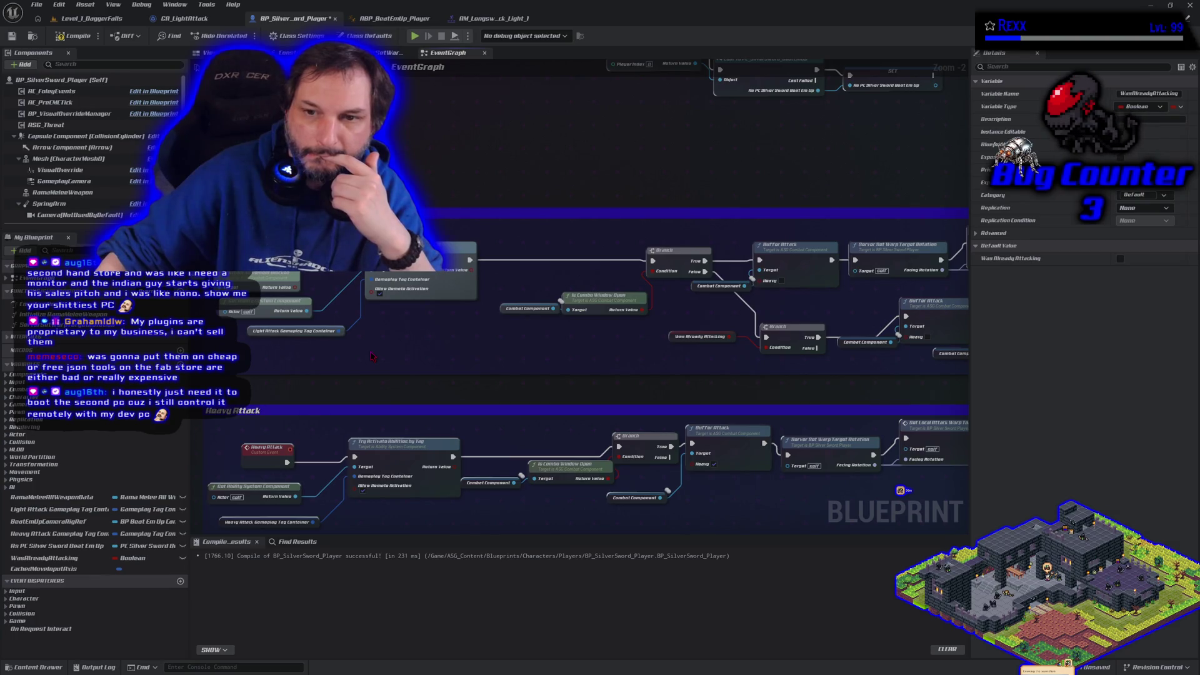
drag(372, 356, 395, 352)
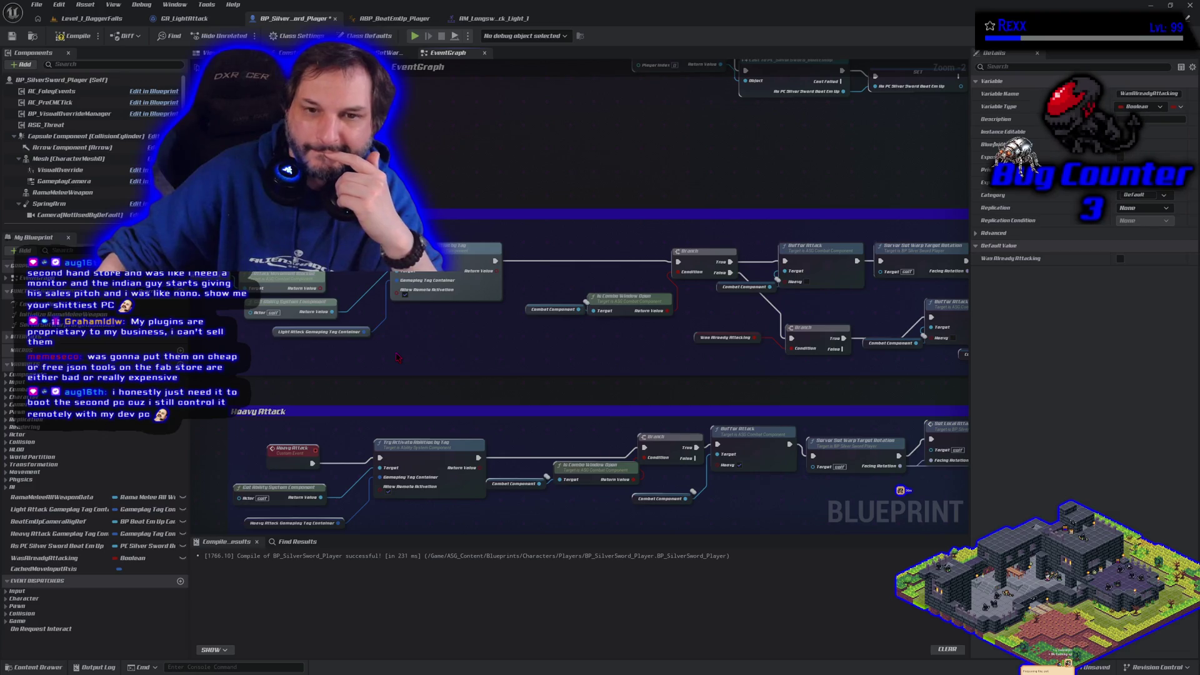
mouse_move(396, 357)
mouse_down()
mouse_move(458, 360)
mouse_move(430, 358)
mouse_up()
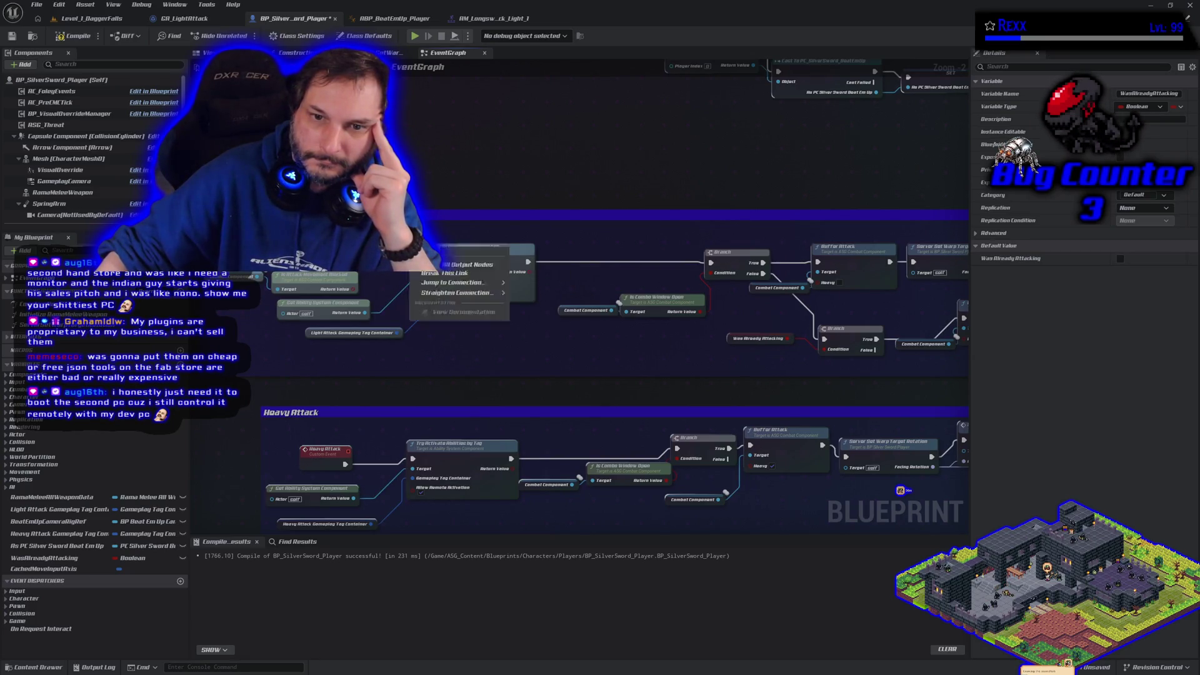
key(ctrl+v)
drag(634, 185, 791, 185)
mouse_move(774, 258)
mouse_down()
mouse_move(643, 261)
mouse_move(621, 180)
mouse_move(705, 179)
mouse_move(697, 258)
mouse_up()
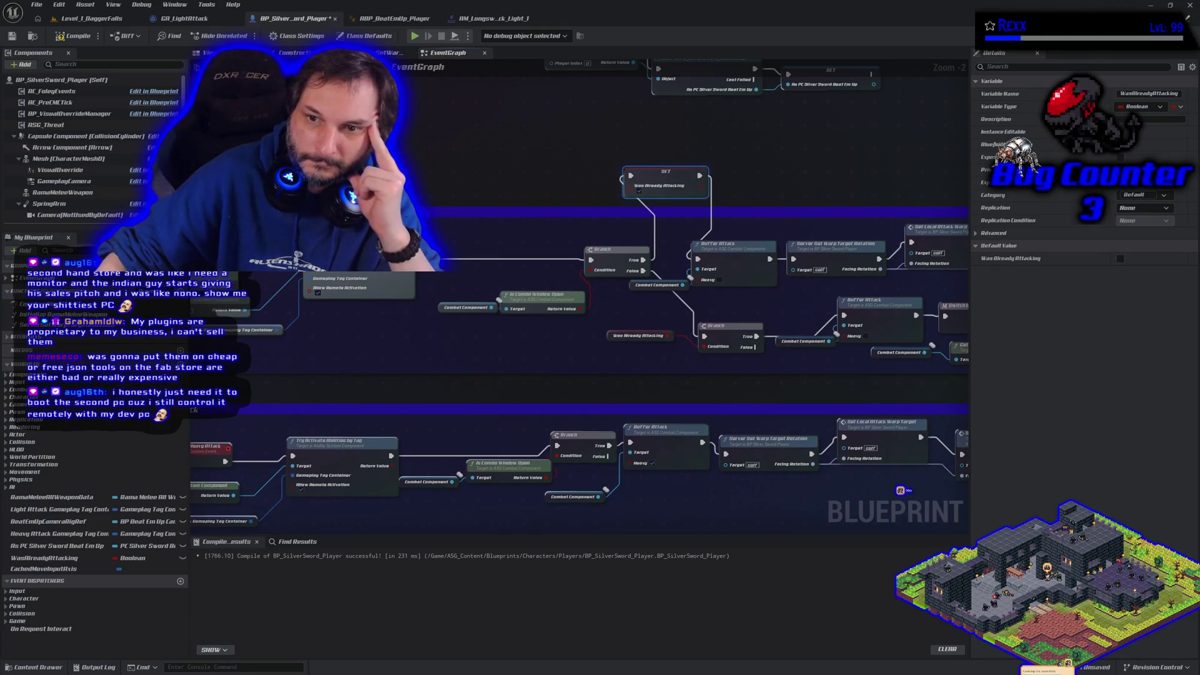
click(80, 39)
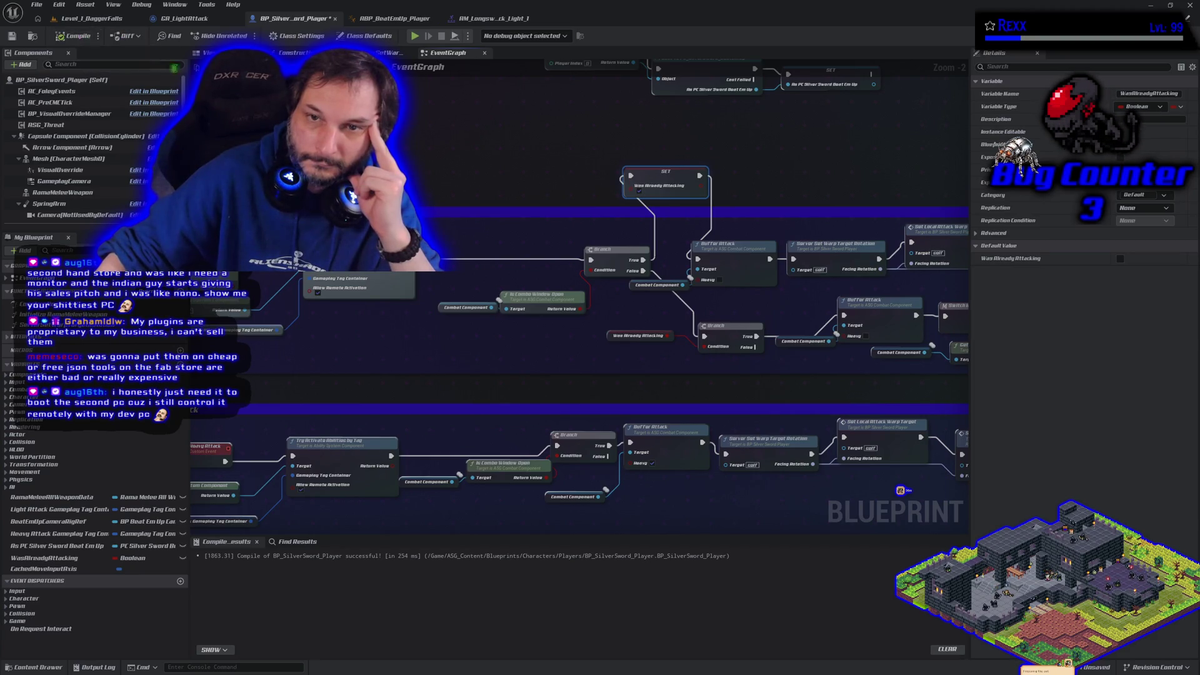
click(96, 20)
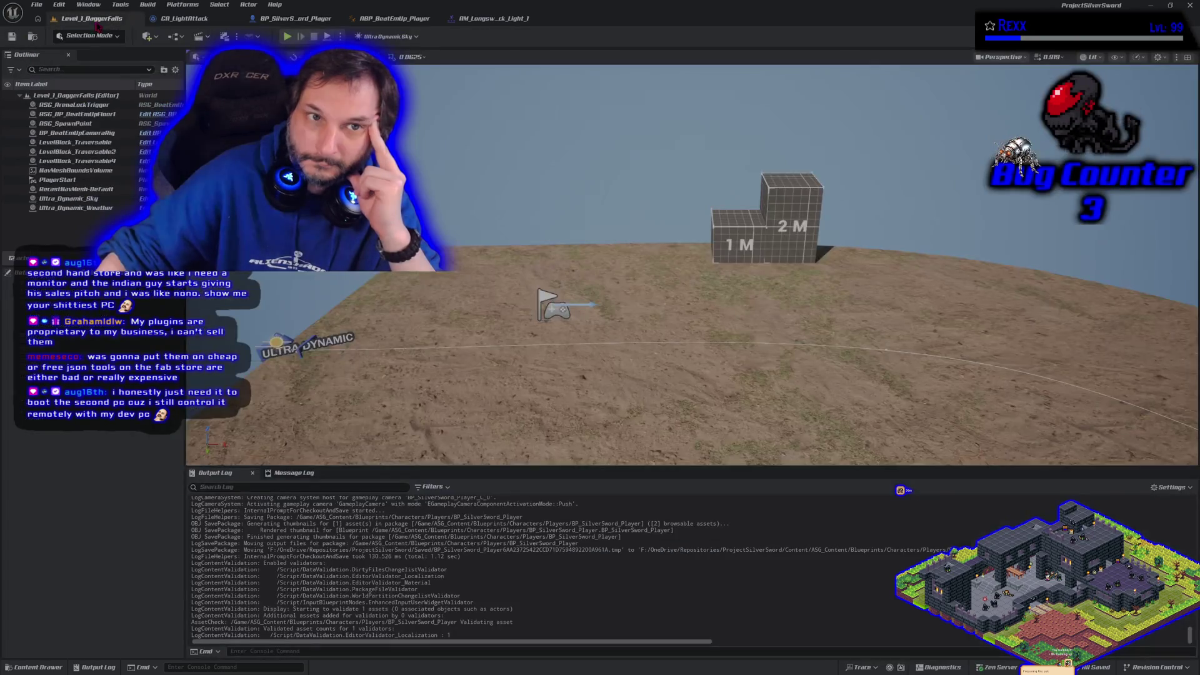
Step: Run a multiplayer PIE test and chain light attacks with J until server and client counts reach 22
key(alt+p)
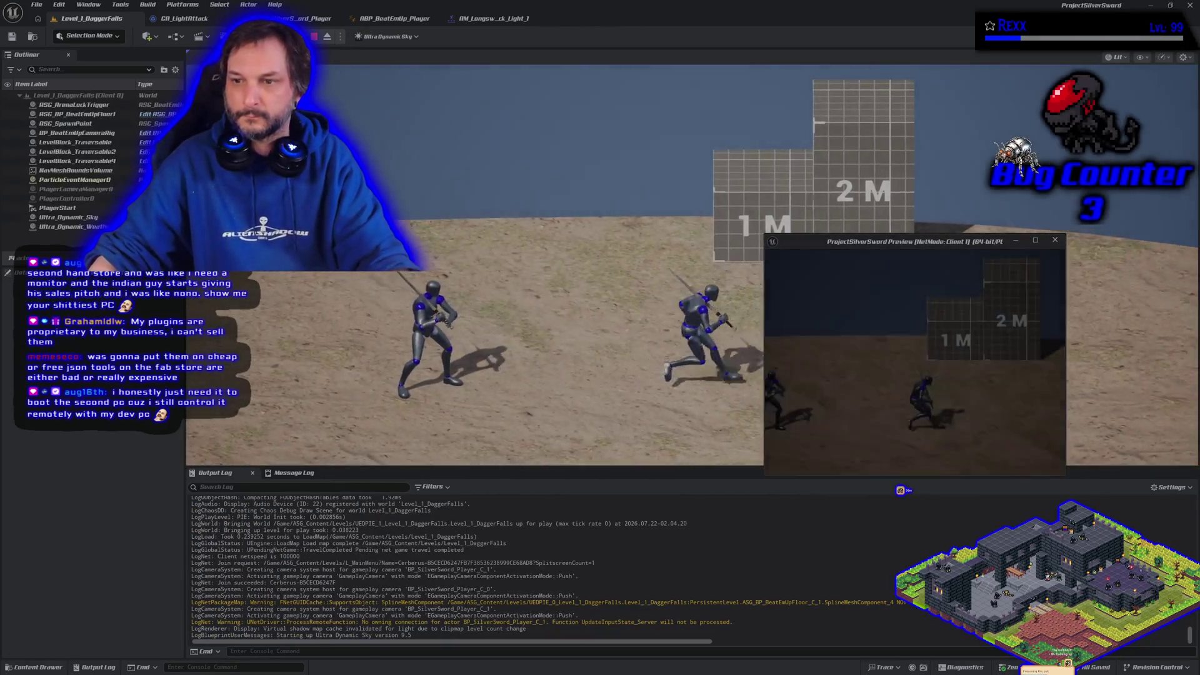
key(j)
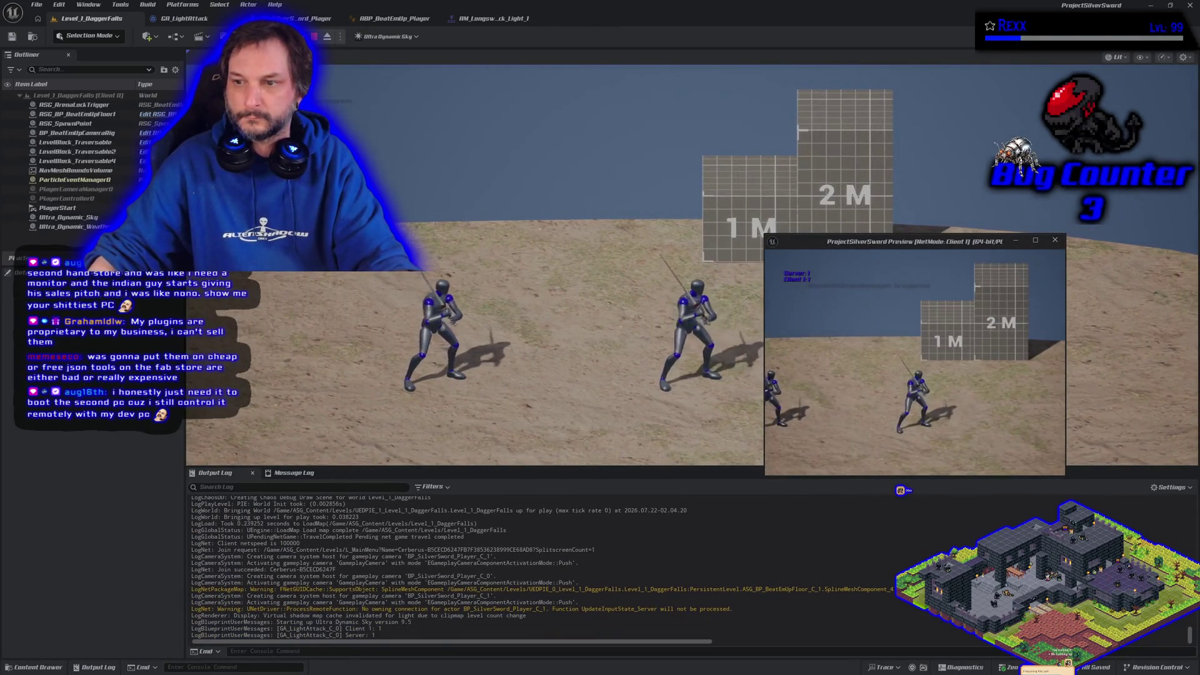
key(j)
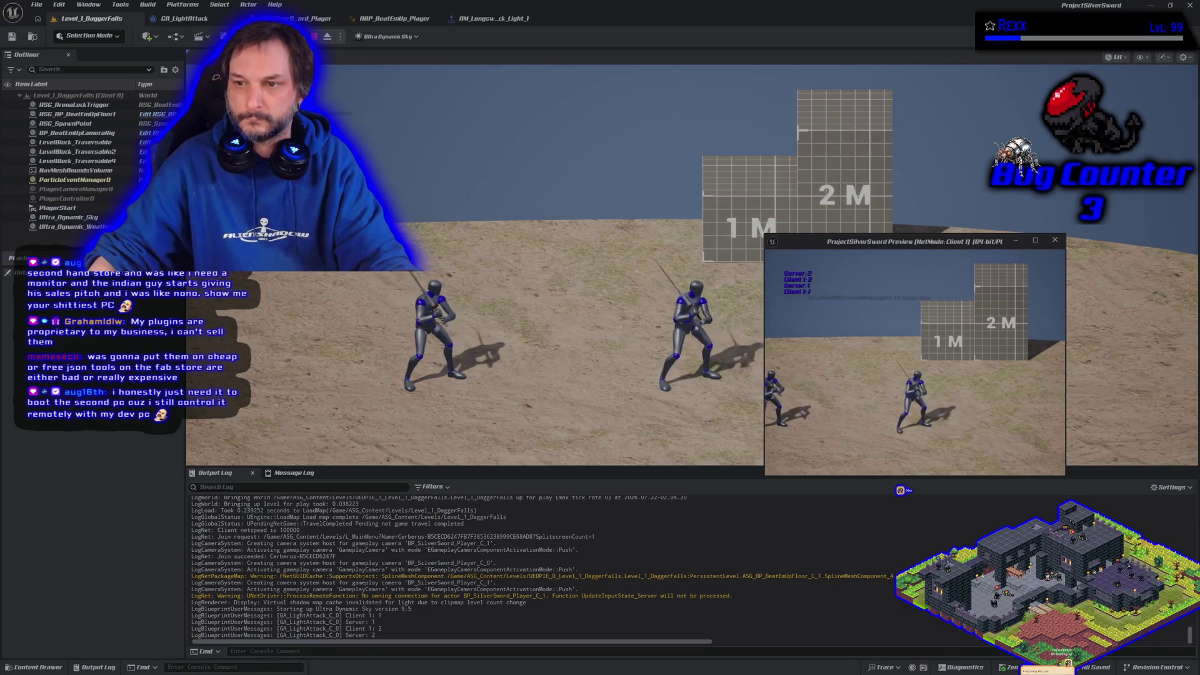
key(j)
key(j)
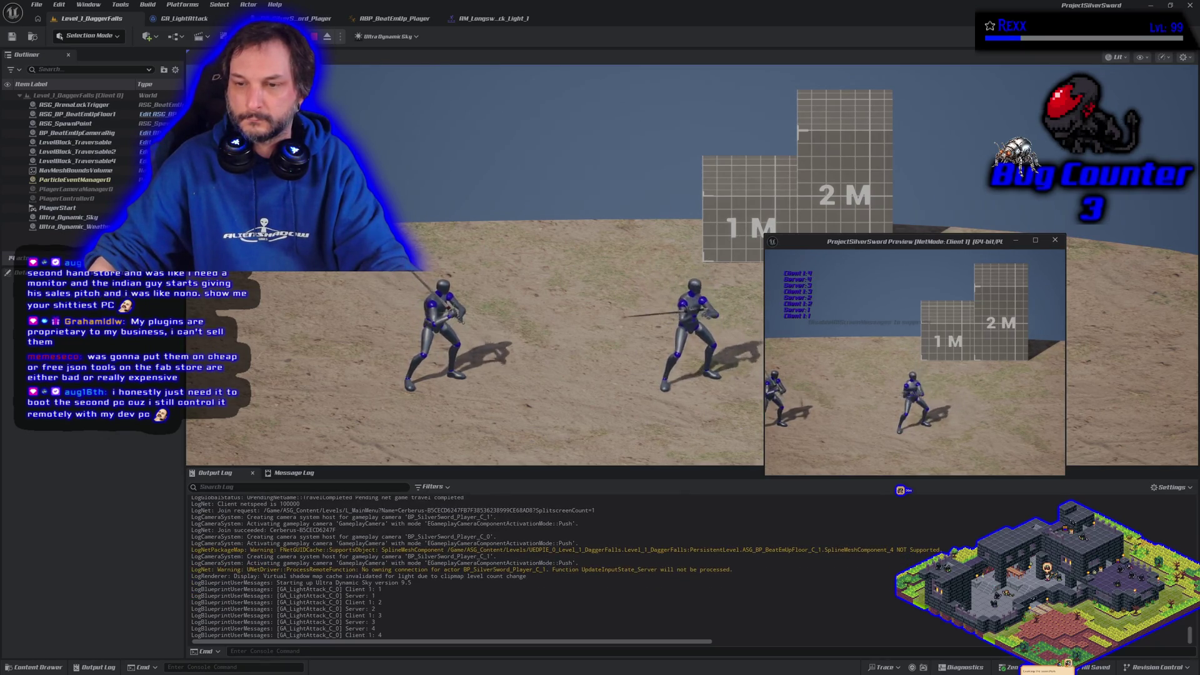
key(j)
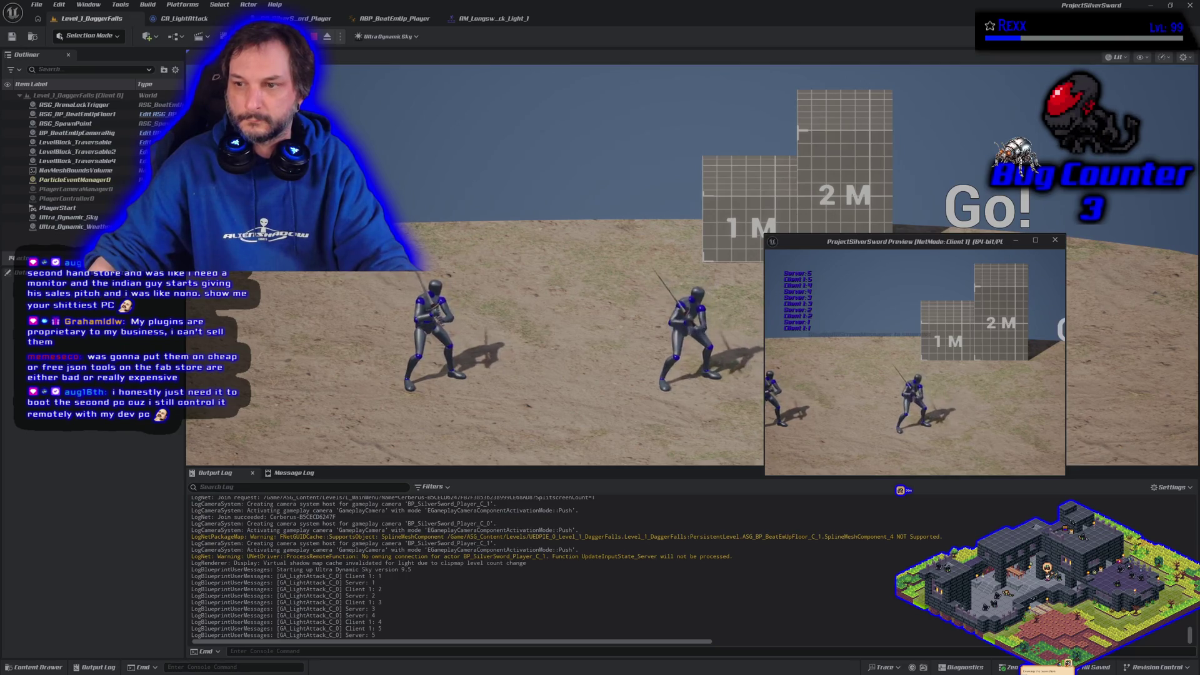
key(j)
key(j)
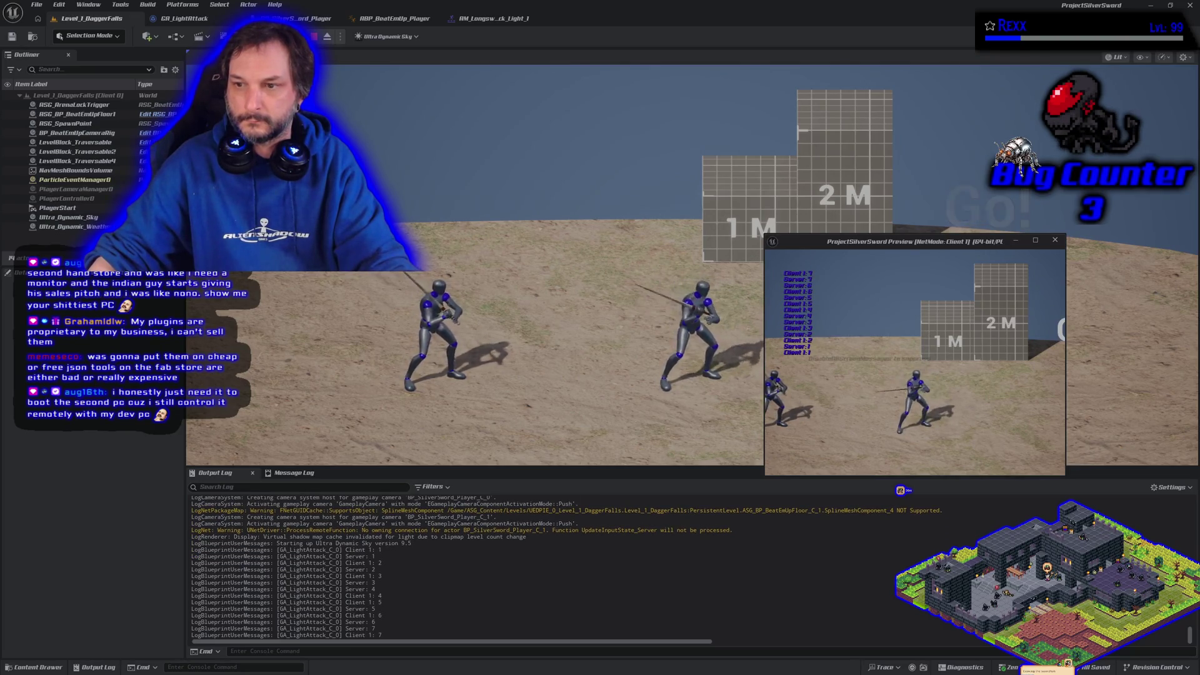
key(j)
key(j)
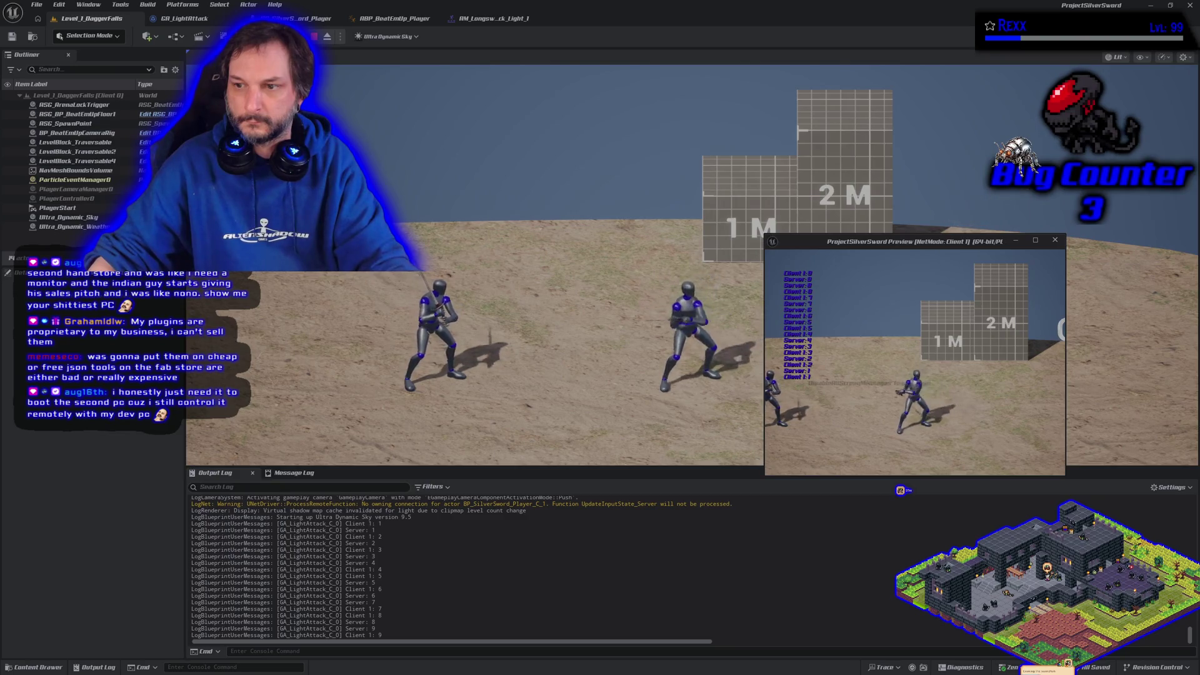
key(j)
key(j)
key(j)
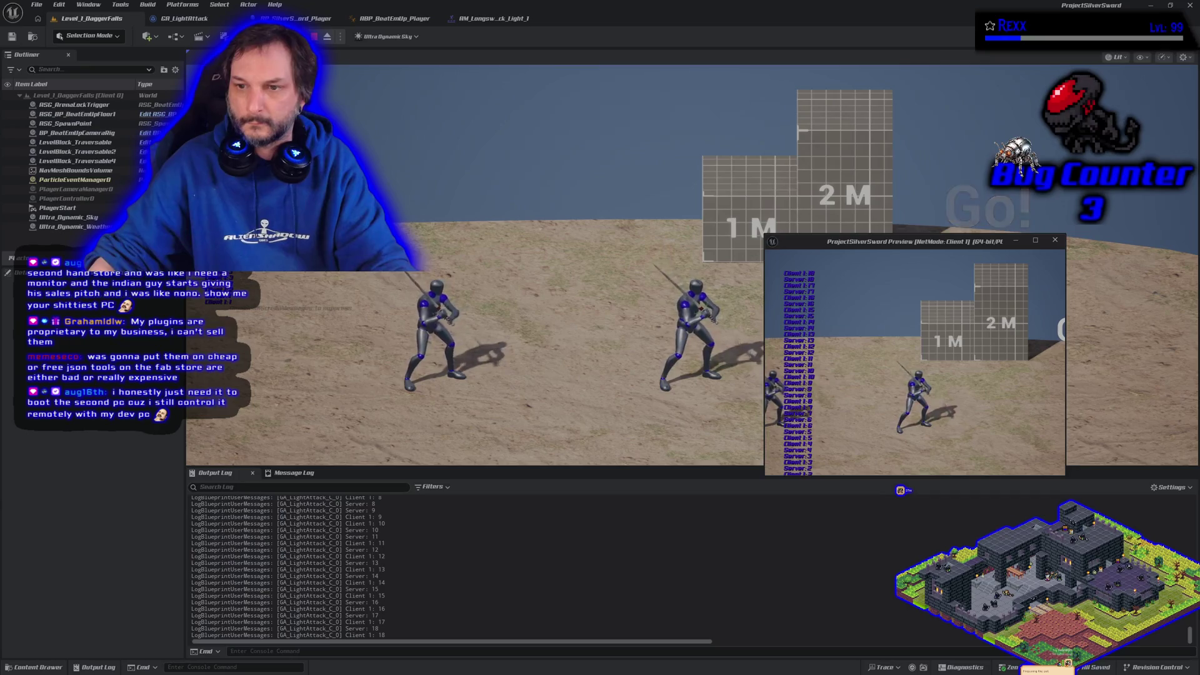
key(j)
key(j)
key(j)
key(j)
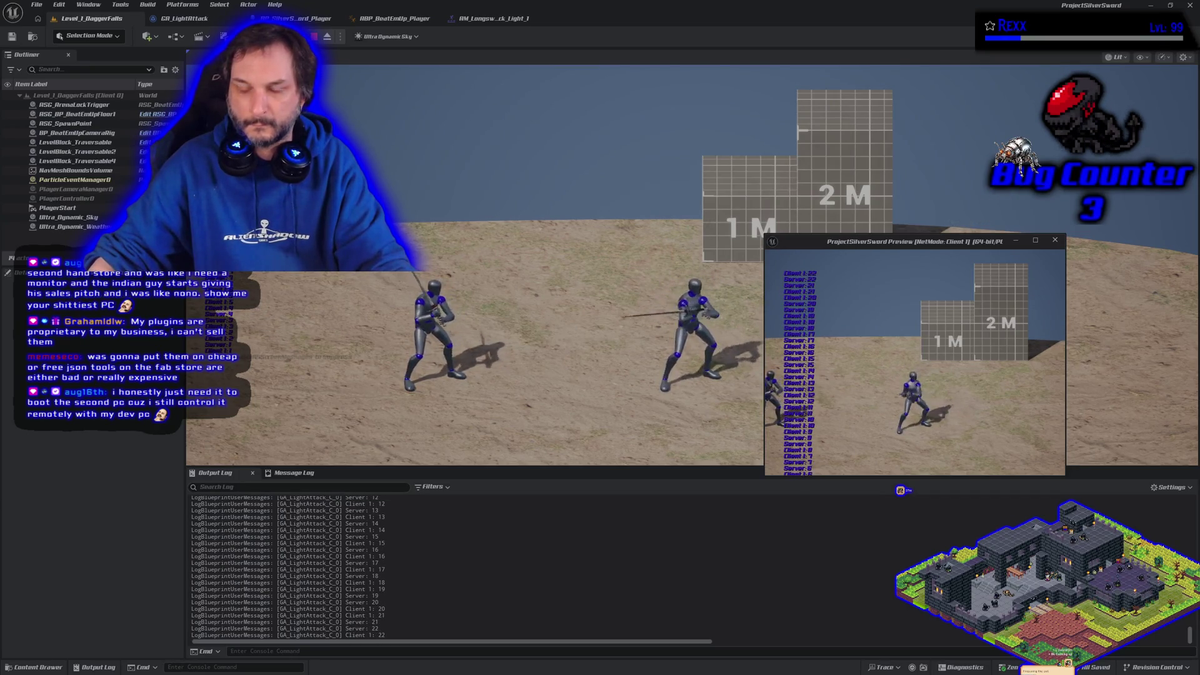
click(823, 292)
Step: Stop the play test and bring up the BP_SilverSword_Player blueprint
key(Escape)
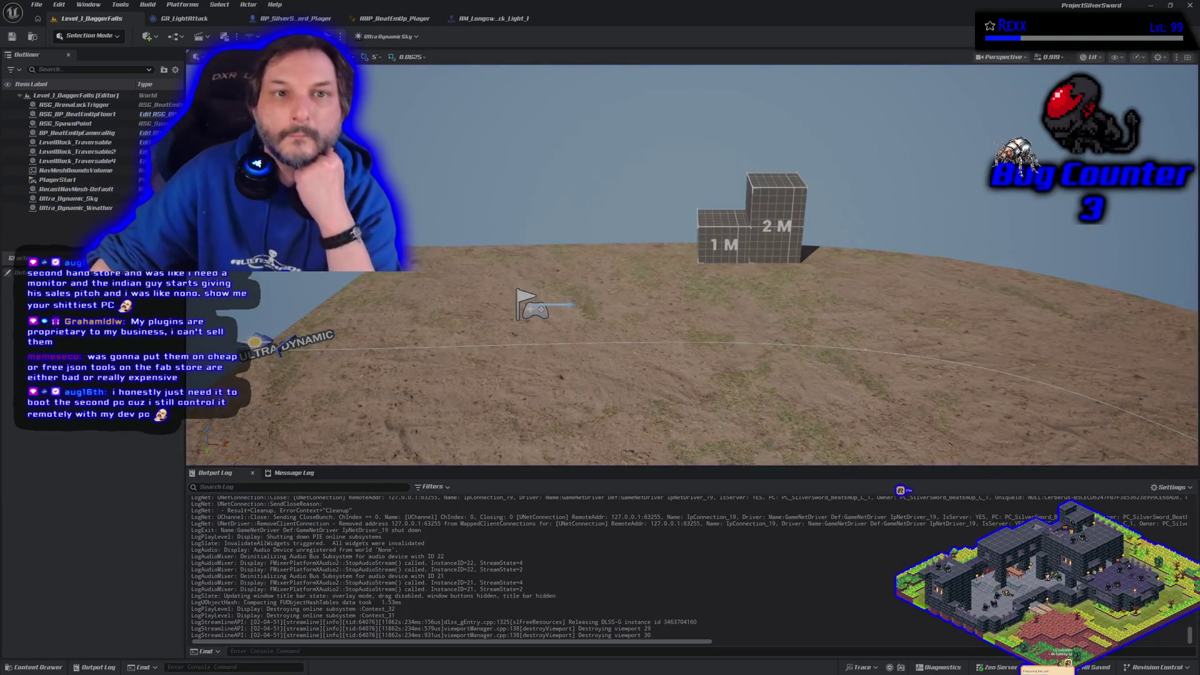
click(191, 19)
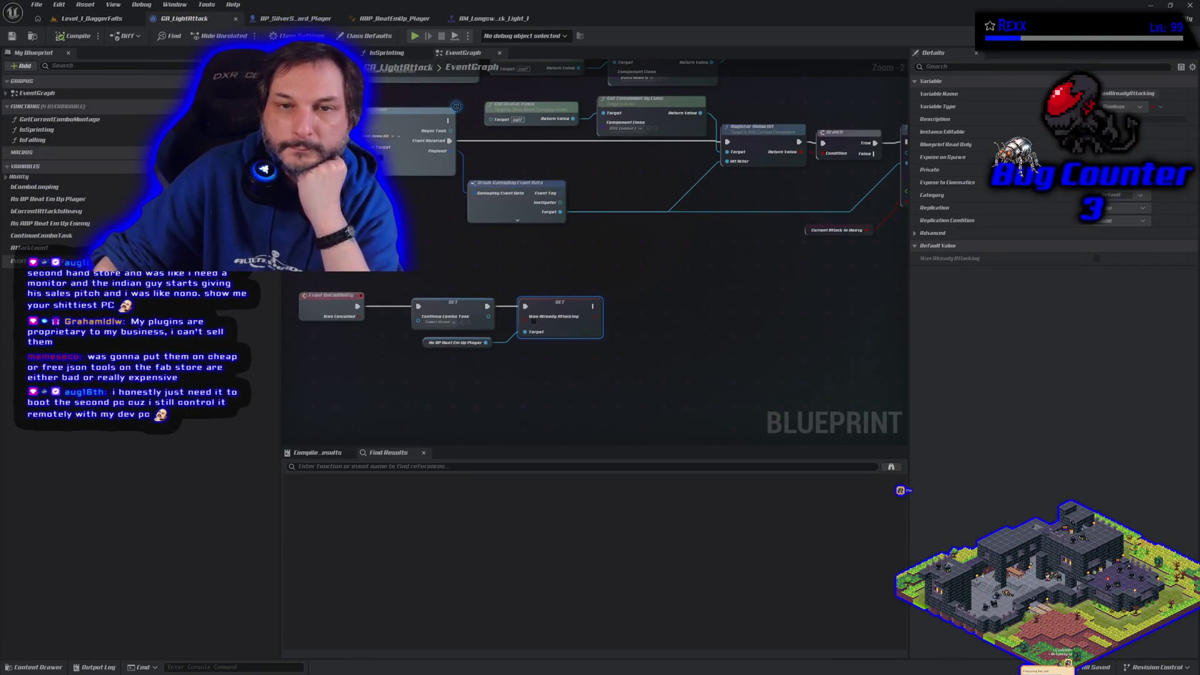
scroll(407, 348, down, 3)
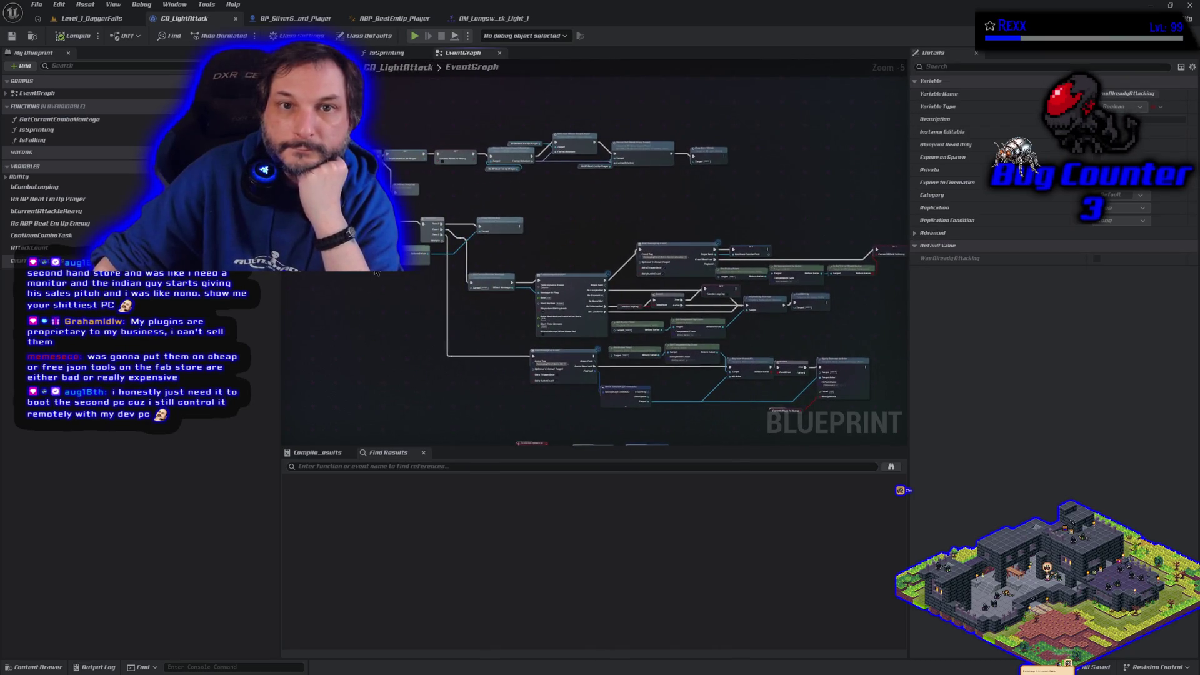
click(394, 18)
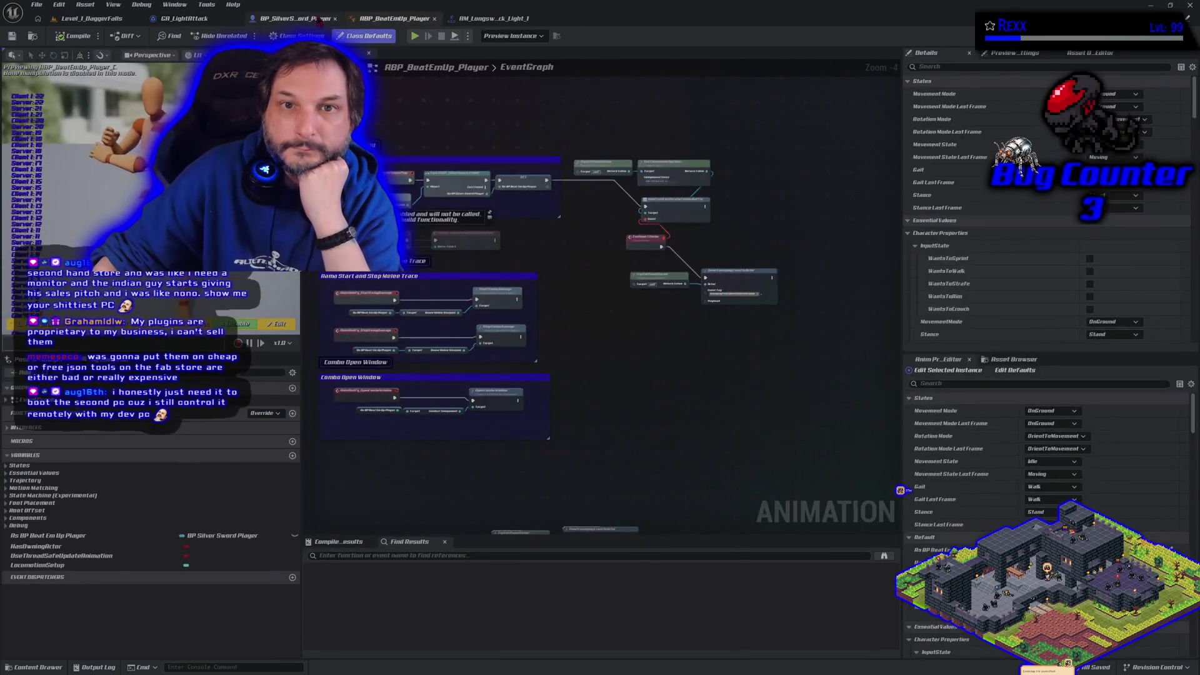
click(295, 18)
Step: Wire Branch True to Buff for Attack and move SET ahead of ability activation, then compile and save
drag(629, 216, 569, 195)
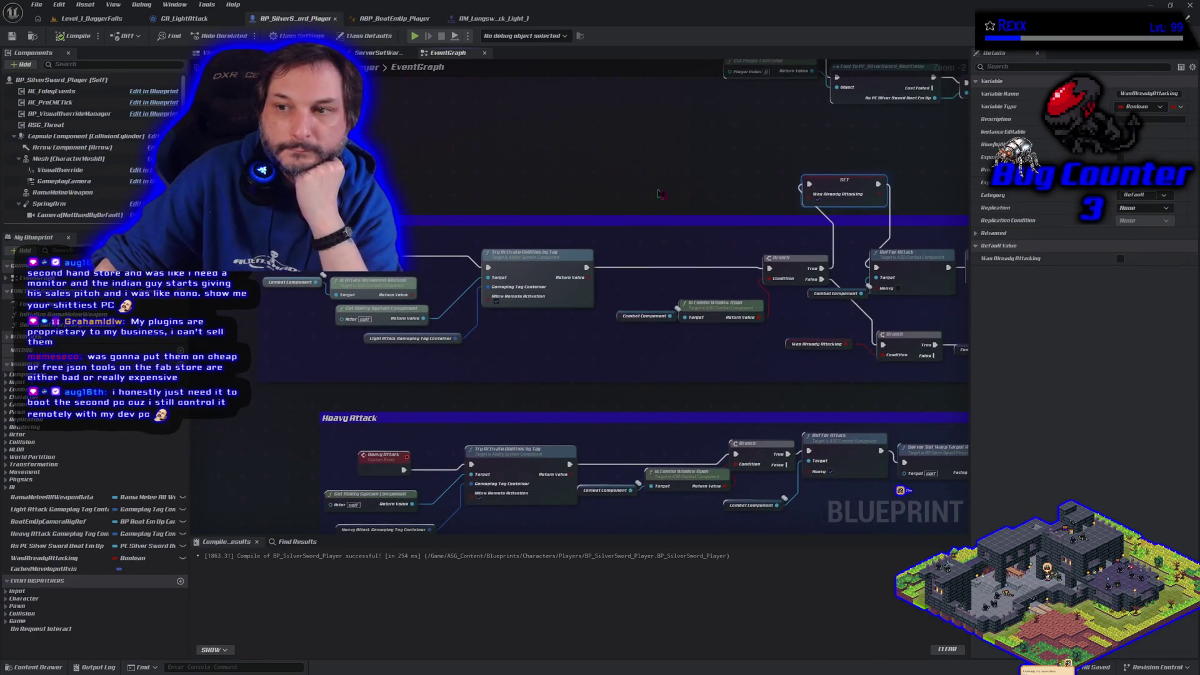
drag(824, 270, 876, 268)
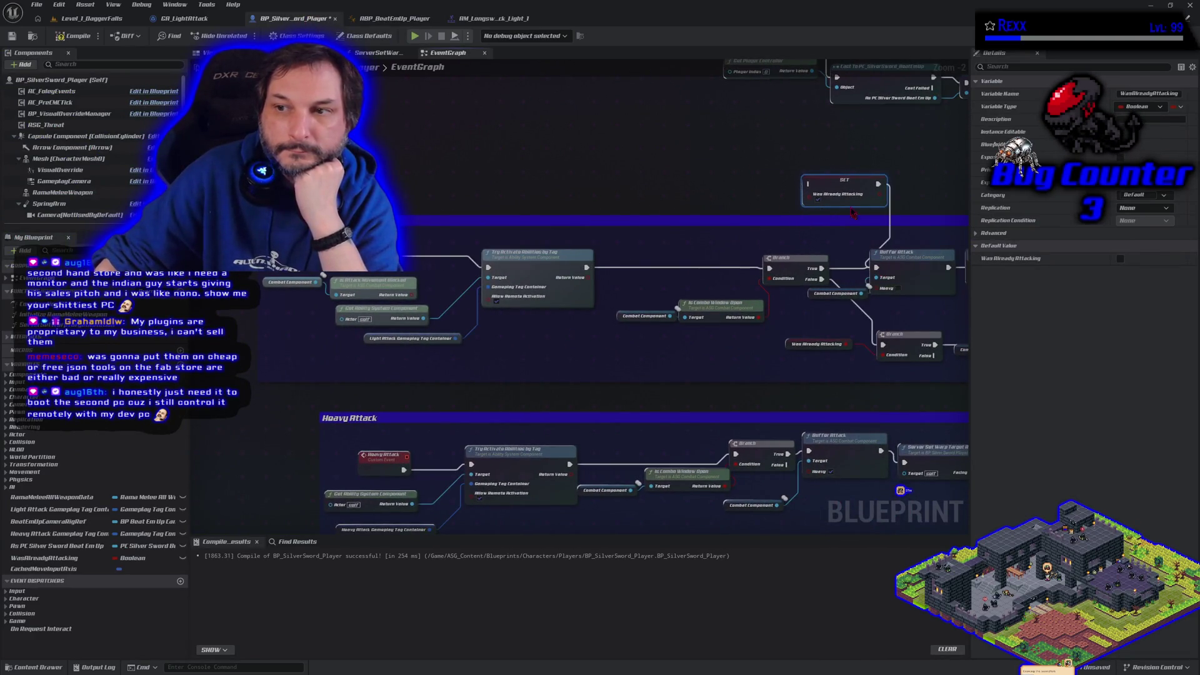
mouse_move(836, 189)
mouse_down()
mouse_move(486, 218)
mouse_move(431, 250)
mouse_up()
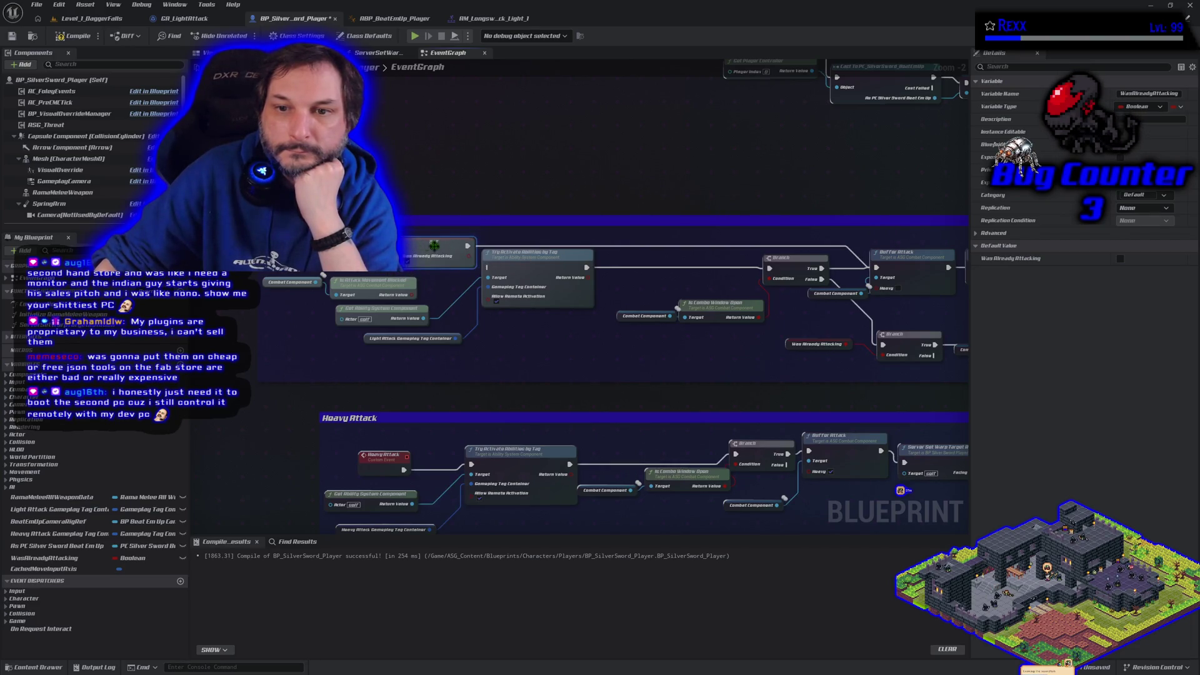
mouse_move(468, 245)
mouse_down()
mouse_move(487, 268)
mouse_move(439, 242)
mouse_up()
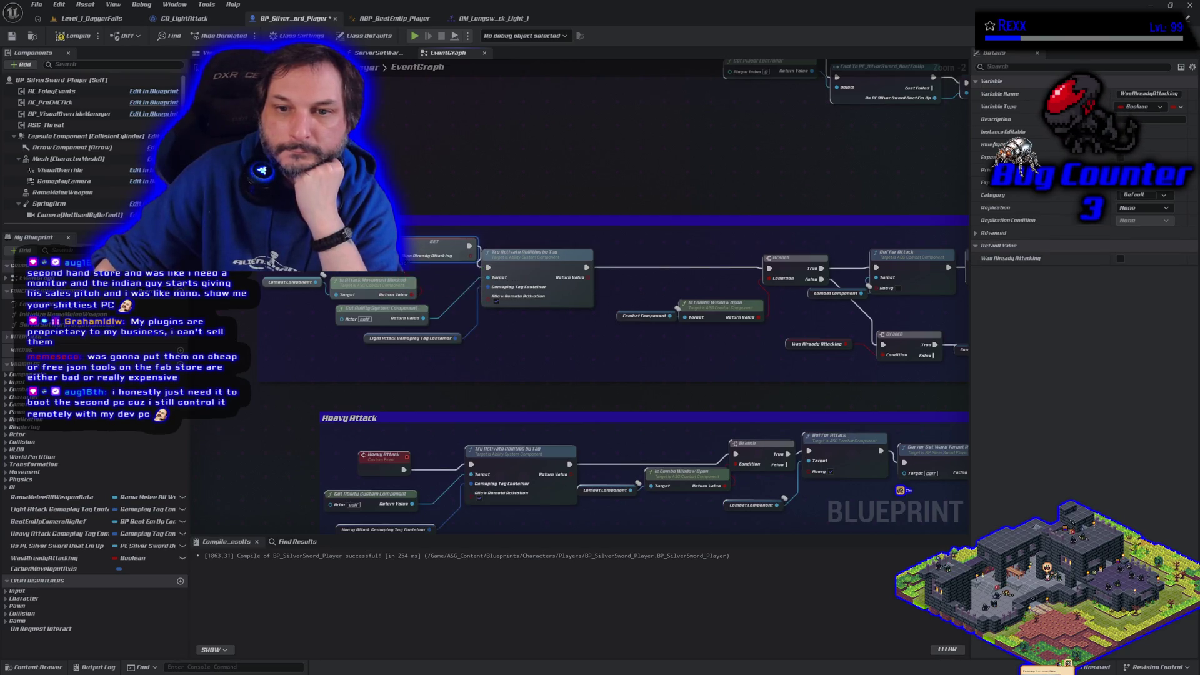
click(74, 35)
click(11, 36)
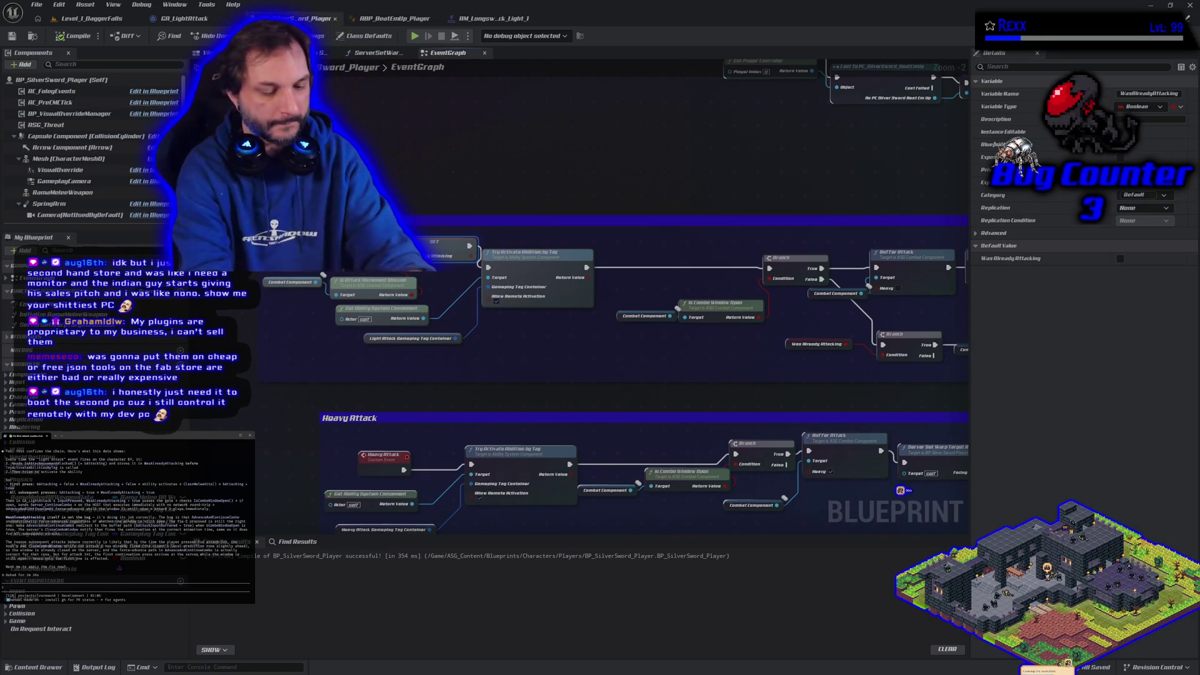
Step: Answer yes to Claude Code's pending question, then switch to JetBrains Rider
text(s)
key(Return)
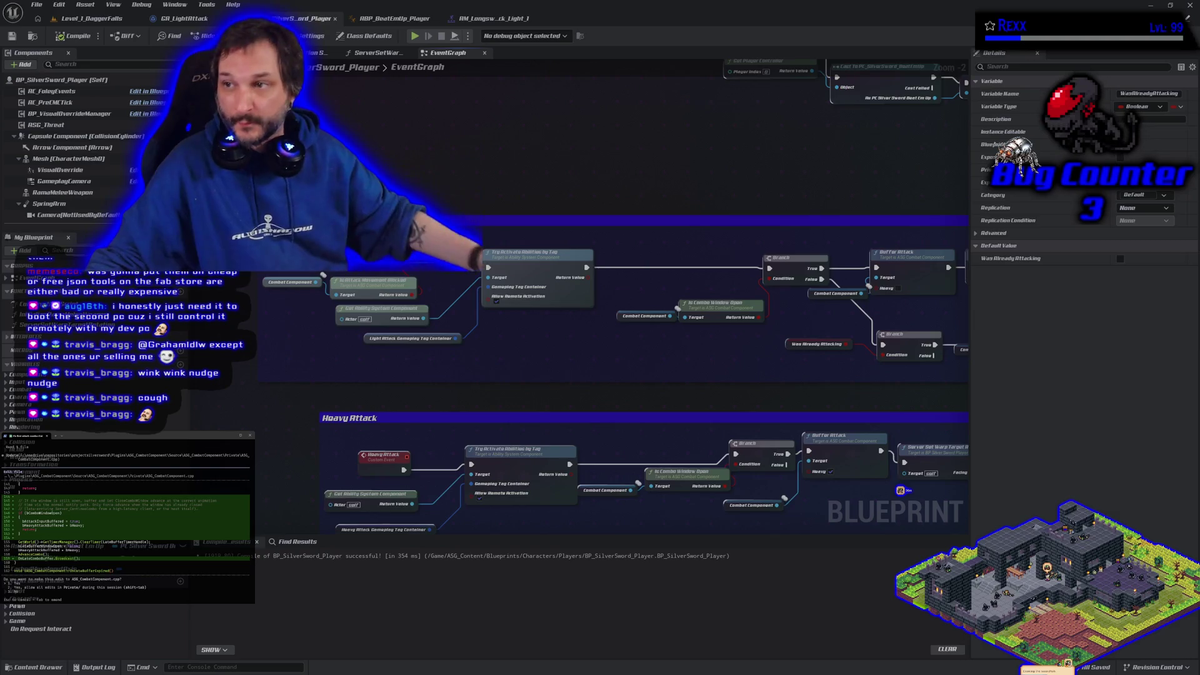
key(alt+Tab)
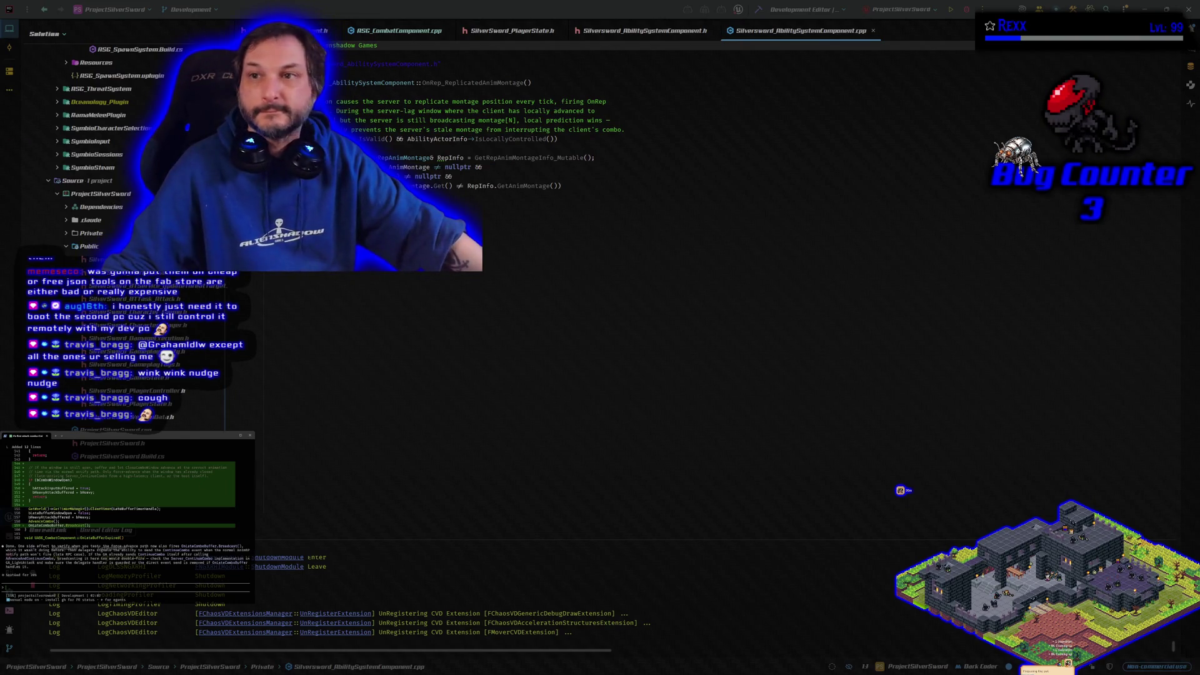
Step: Build the solution in Rider until it succeeds, then relaunch the editor with F5
click(759, 9)
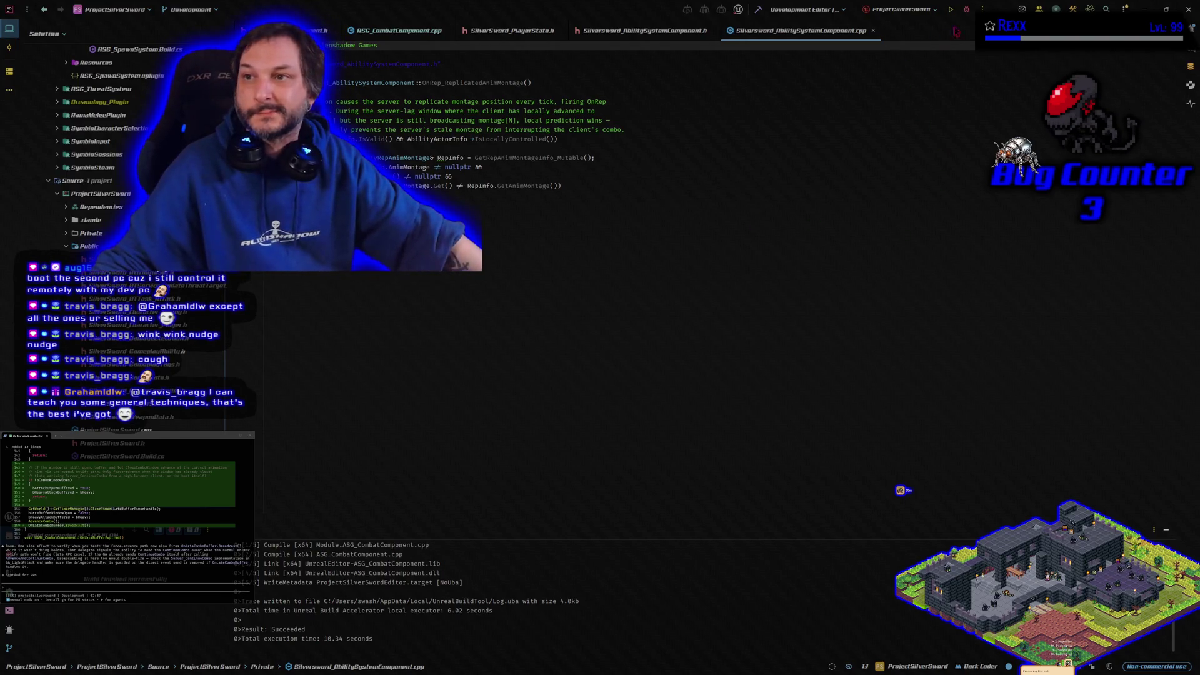
key(F5)
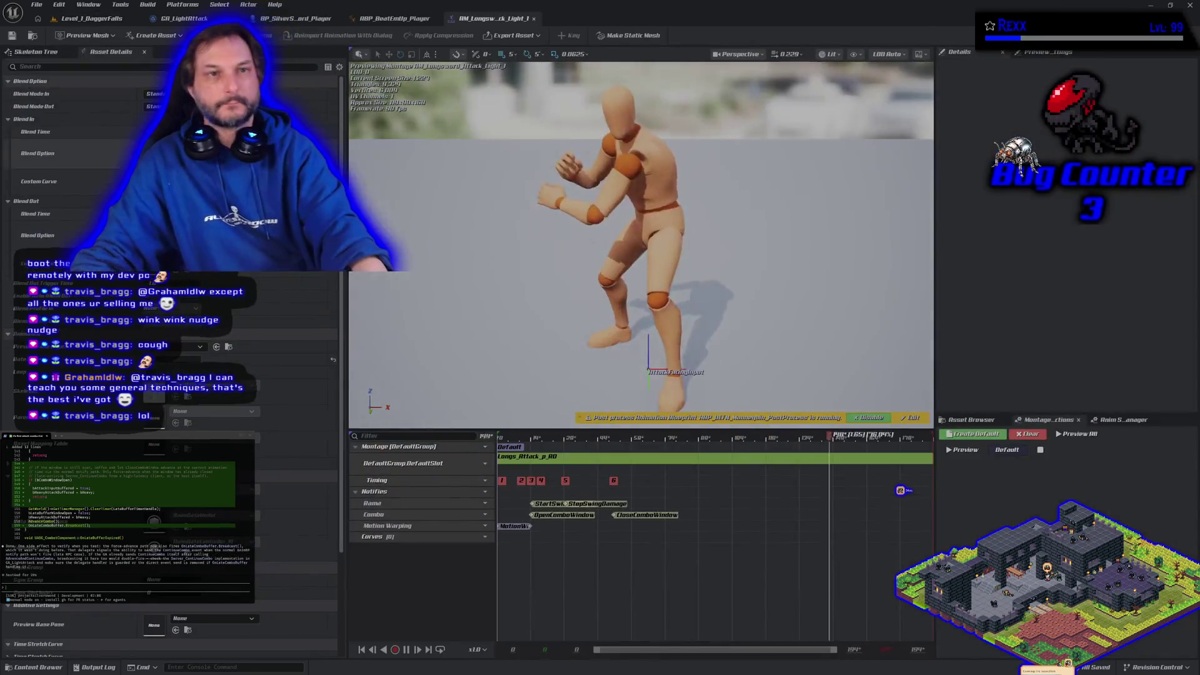
Step: From Level_1_DaggerFalls, run a two-player PIE test with attack logs reaching 51, then stop it
click(100, 18)
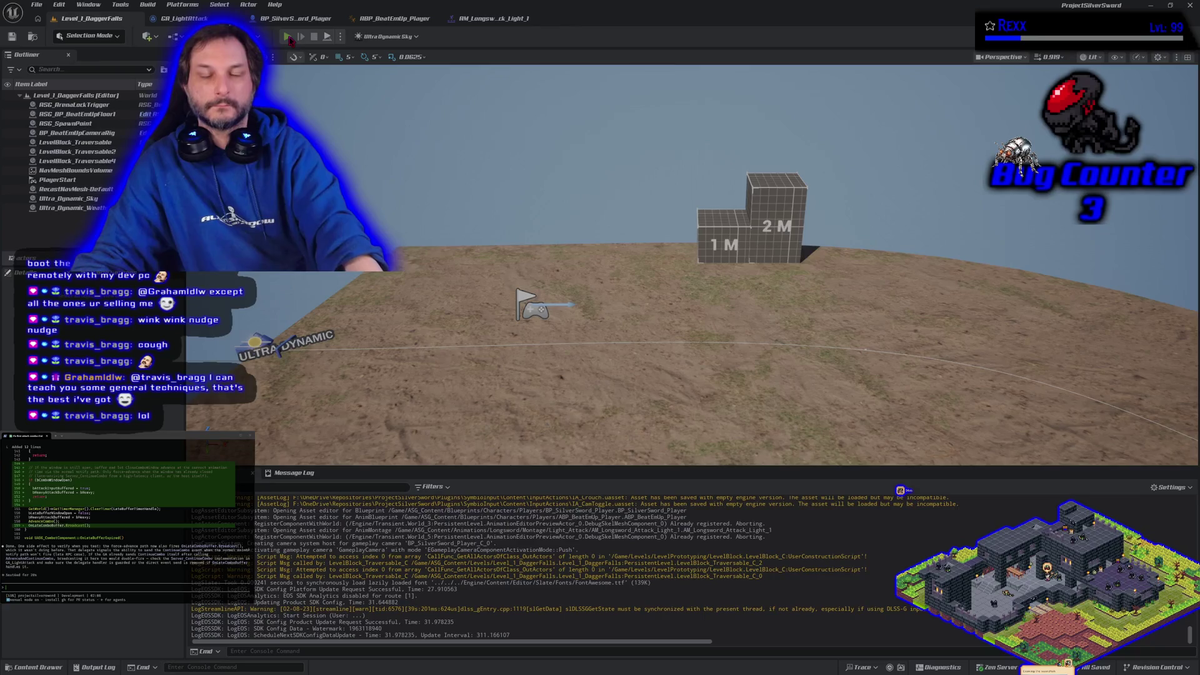
key(alt+p)
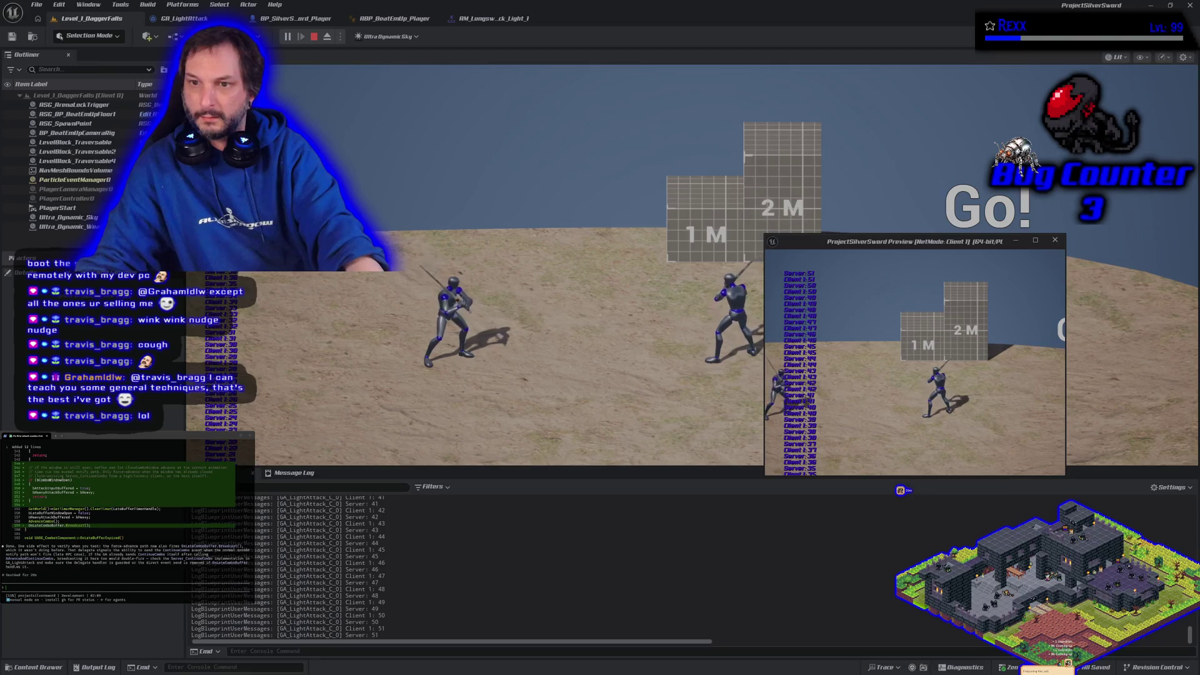
key(Escape)
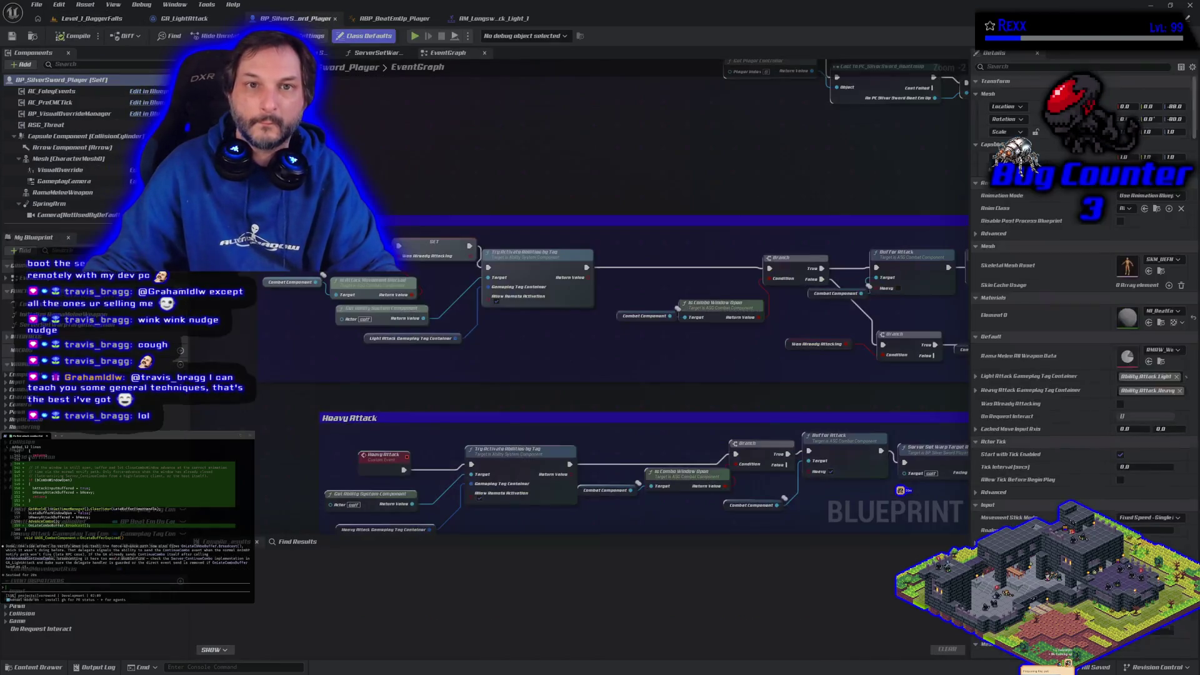
Step: Start a multiplayer PIE session on Level_1_DaggerFalls and rerun show Collision in the client console
click(312, 18)
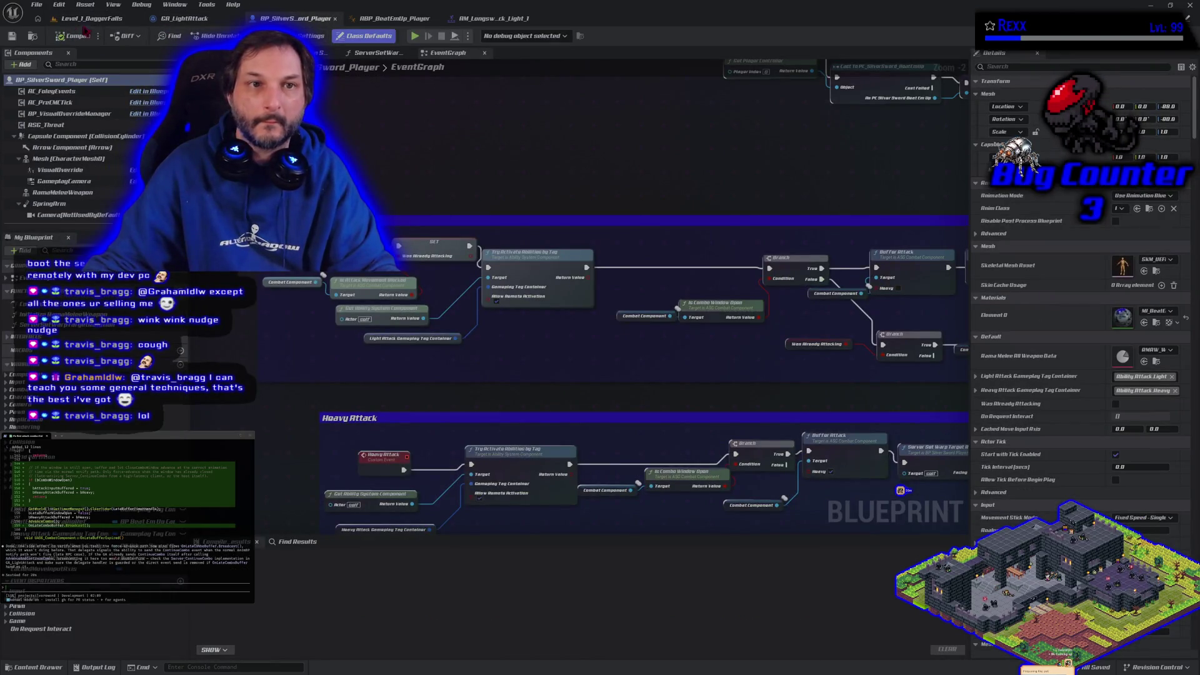
click(88, 19)
key(alt+p)
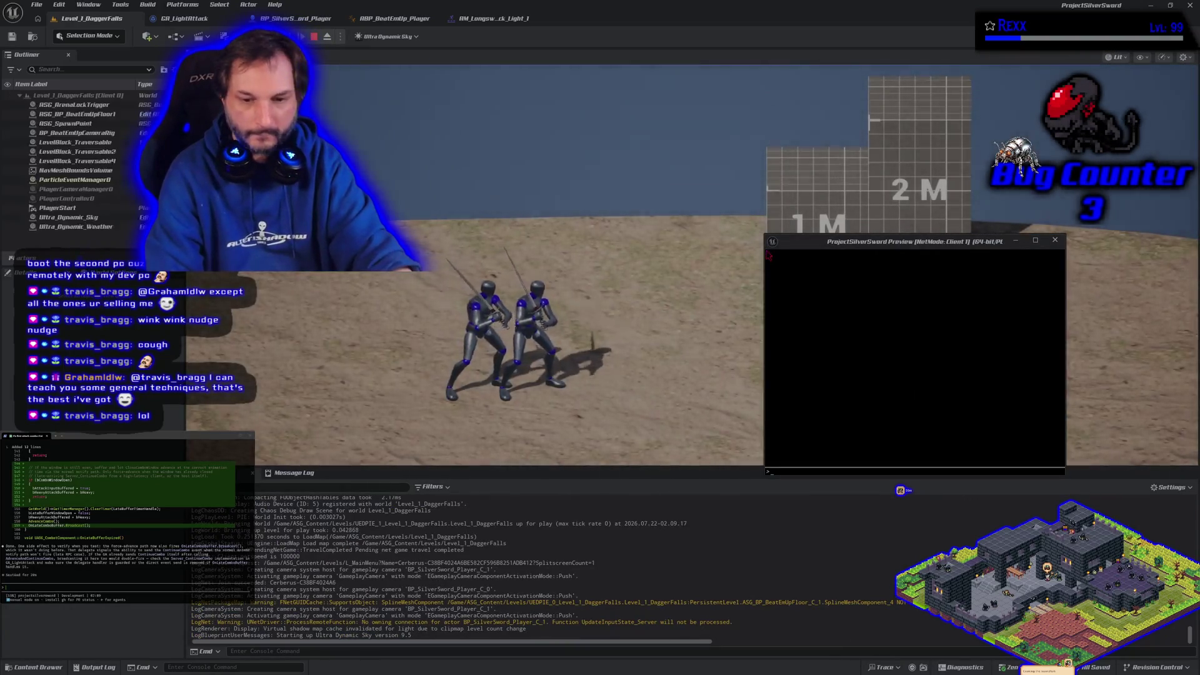
key(Up)
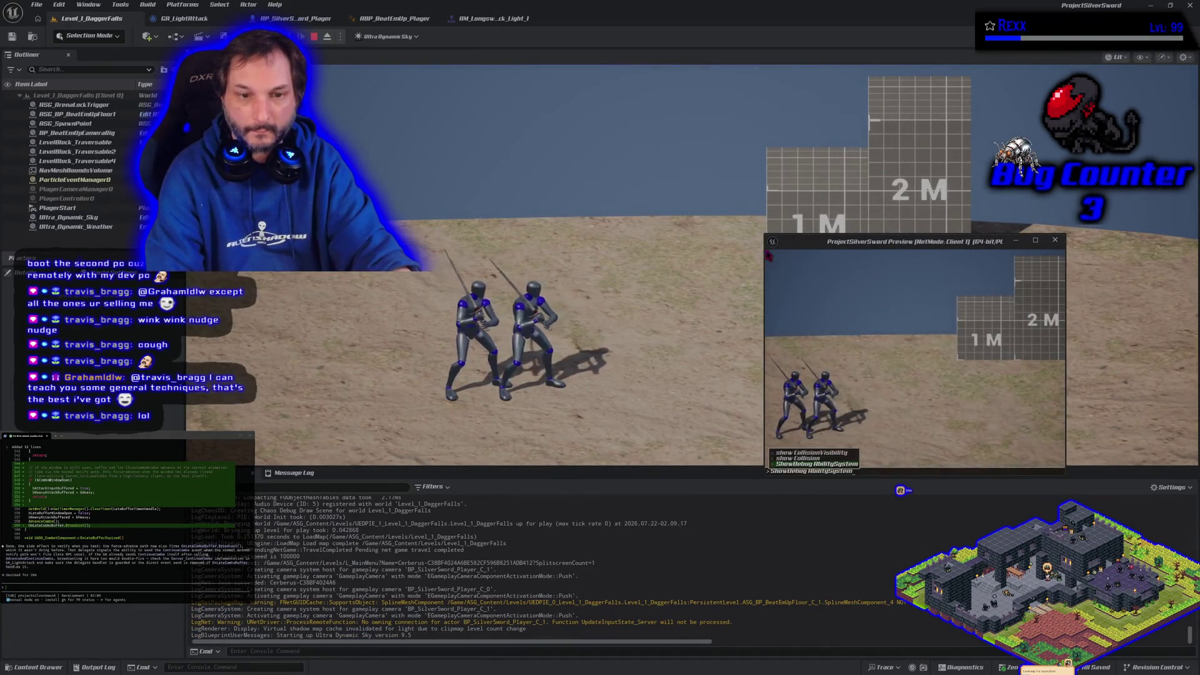
key(Up)
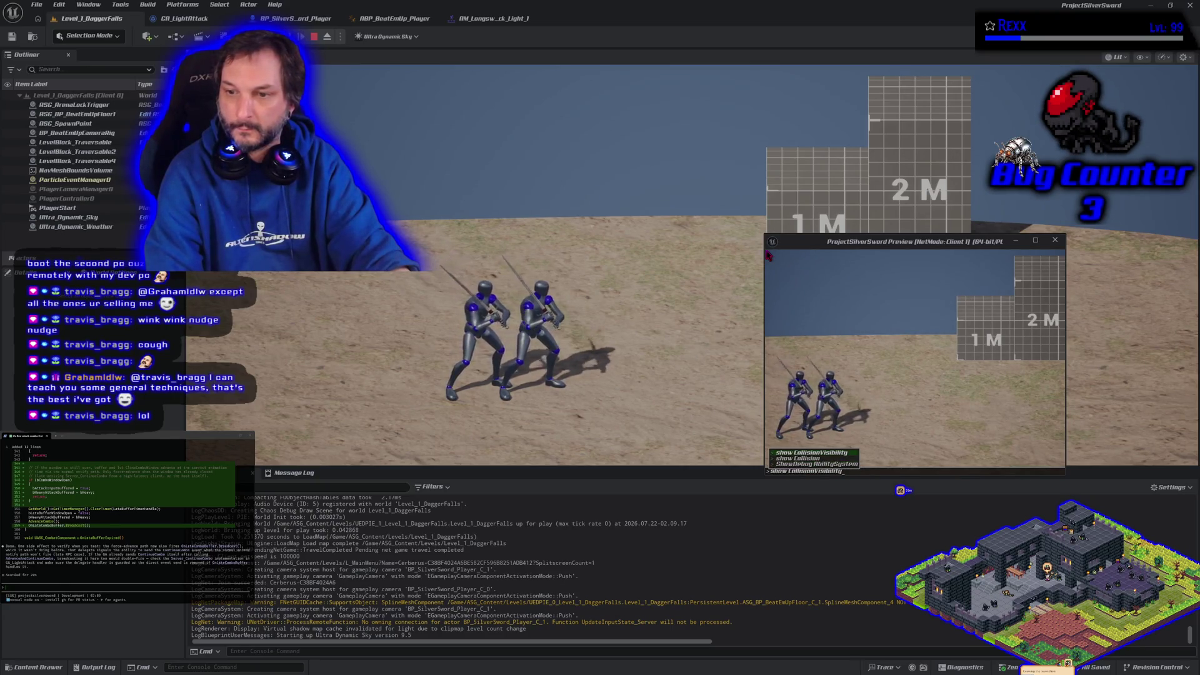
key(Return)
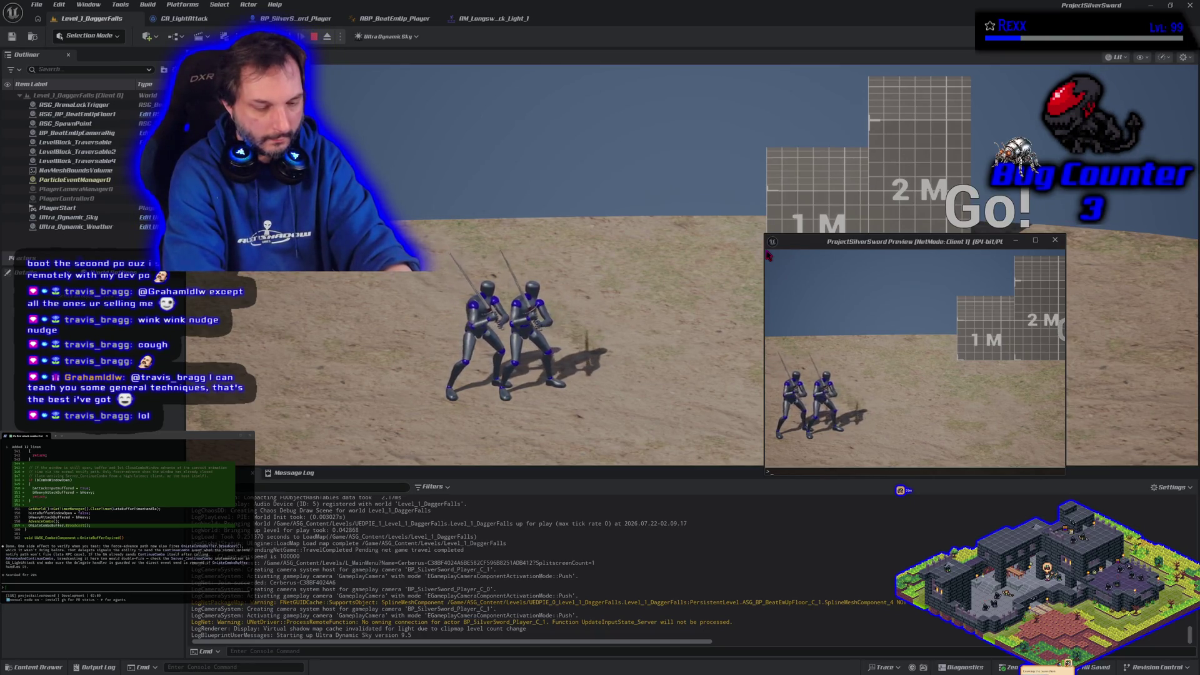
Step: Set NetEmulation.PktLag = 300 in the client console
text(Net)
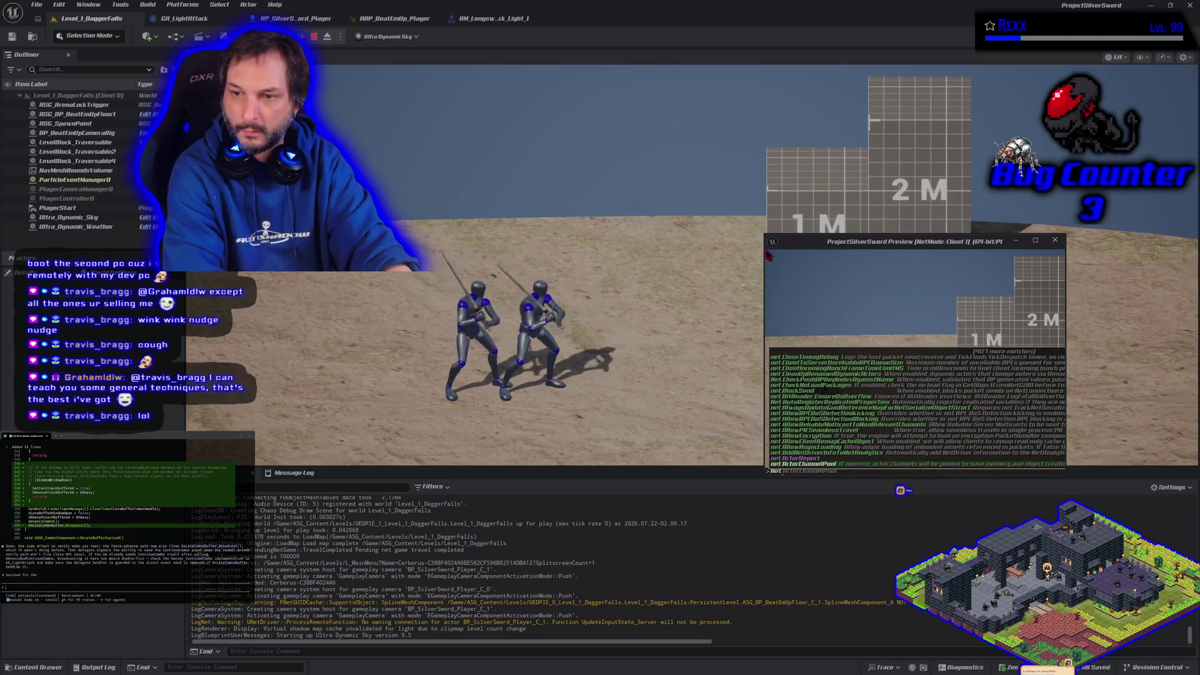
key(Down)
key(Down)
key(Down)
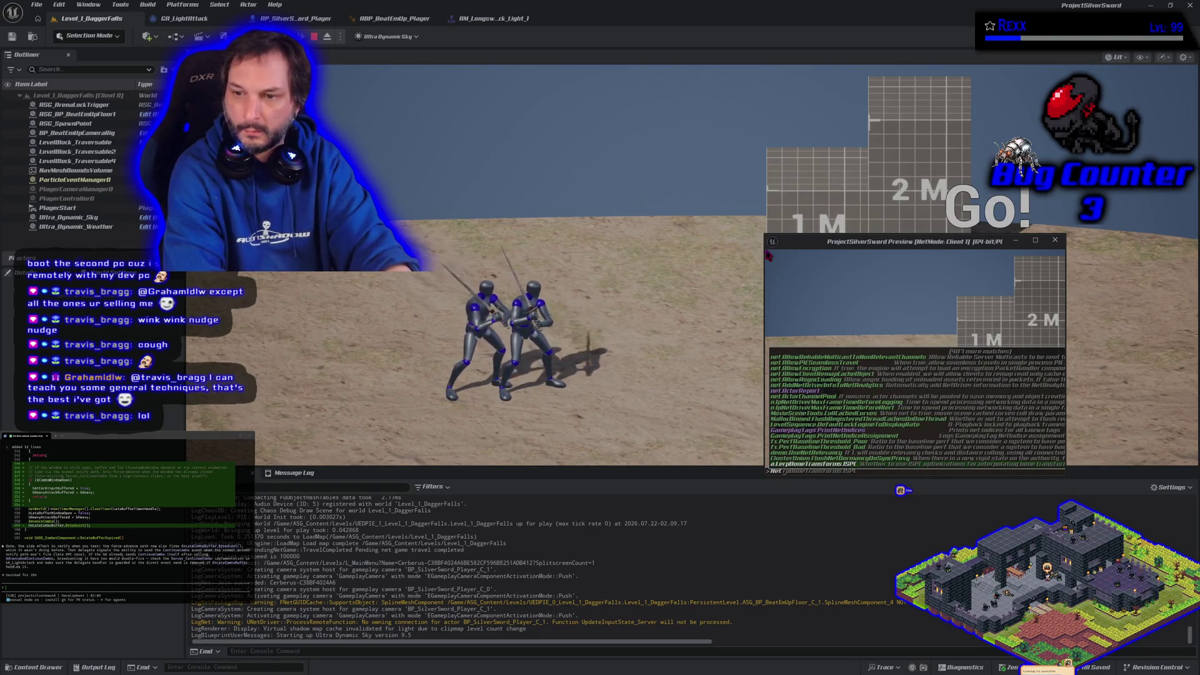
text(Pk)
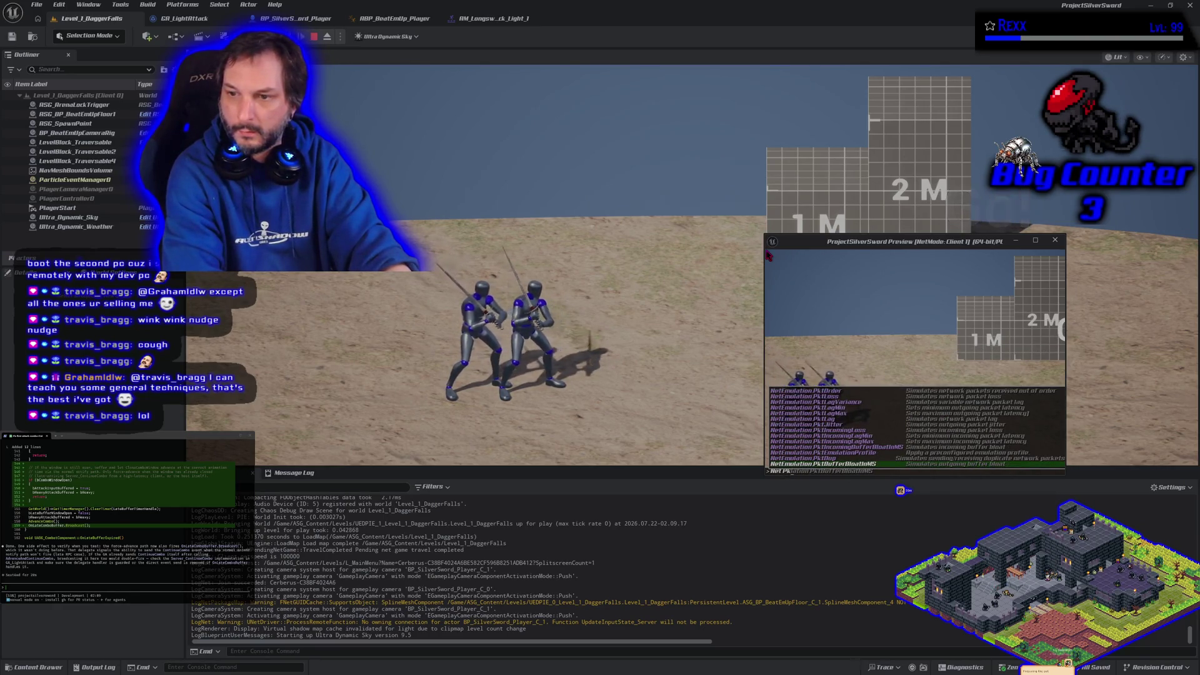
key(Up)
key(Up)
key(Up)
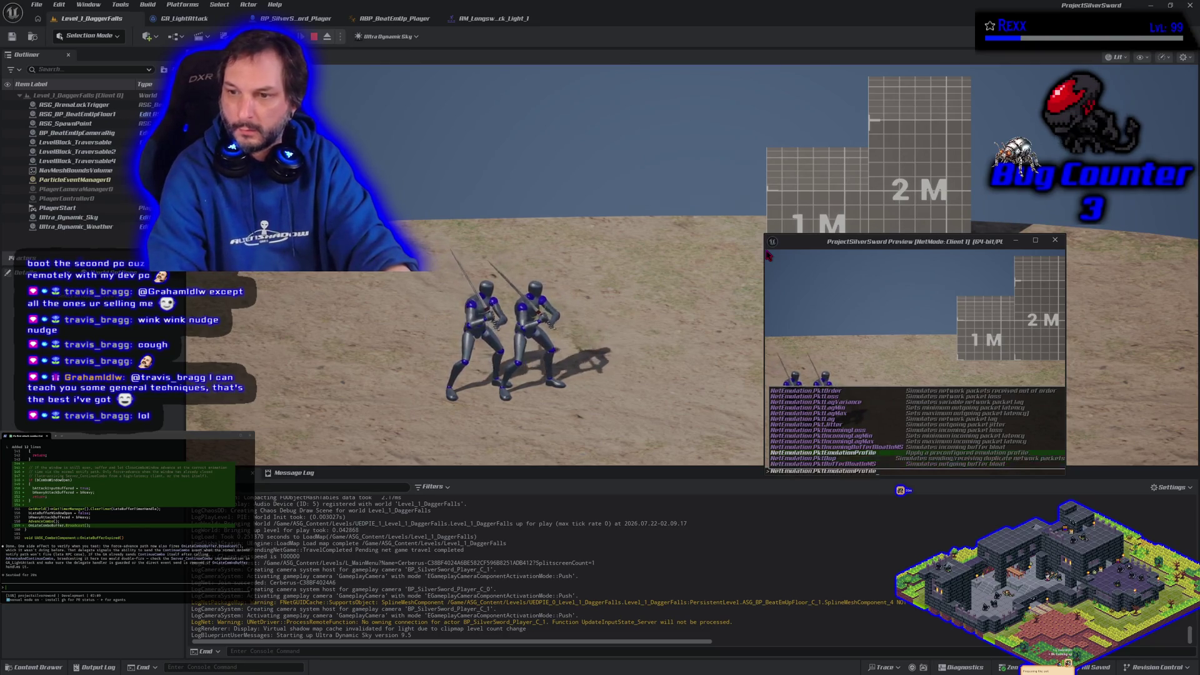
key(Down)
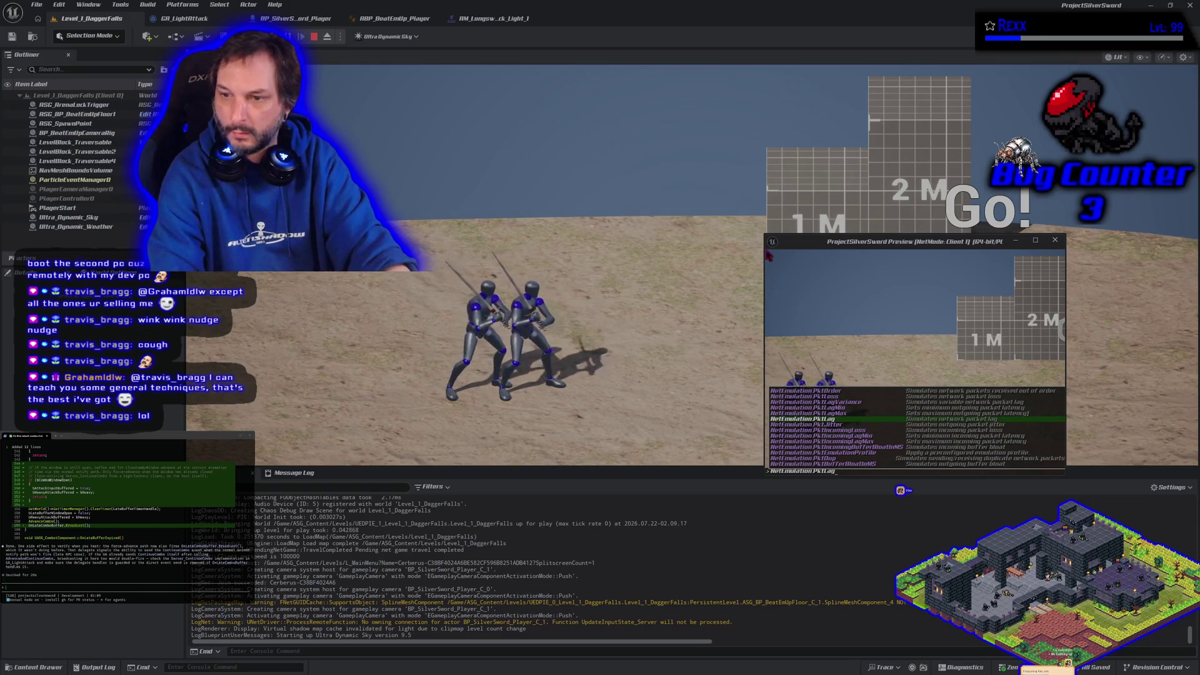
key(BackSpace)
key(BackSpace)
key(BackSpace)
text(Lag)
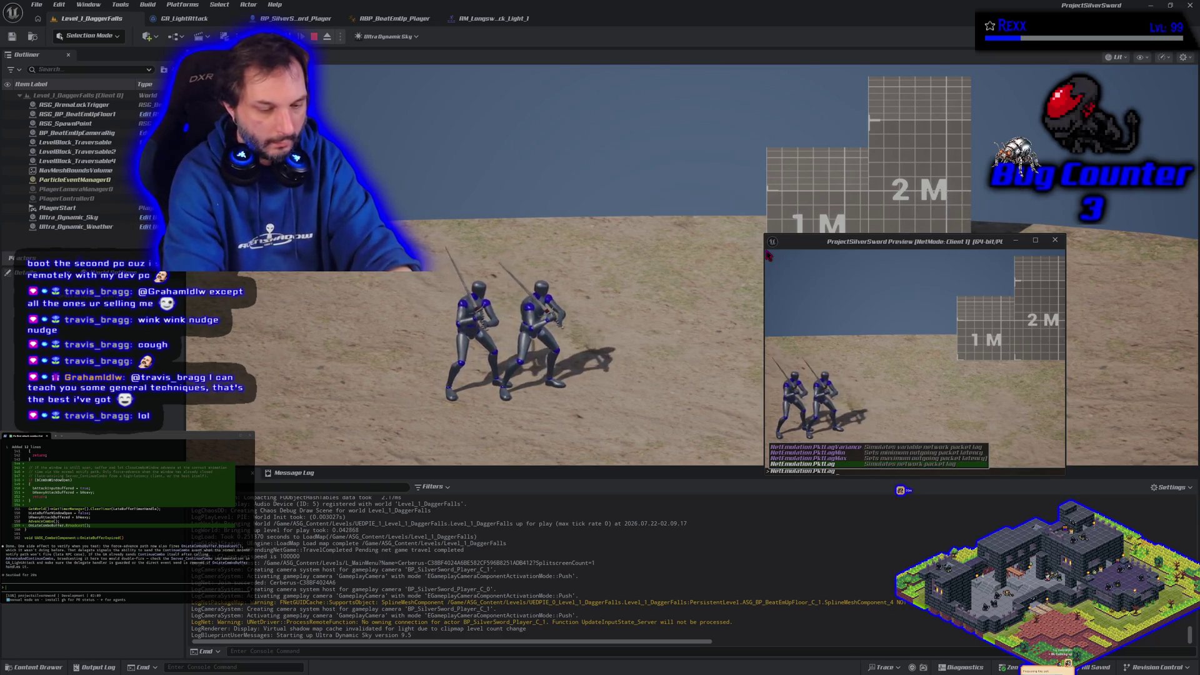
text( = 300)
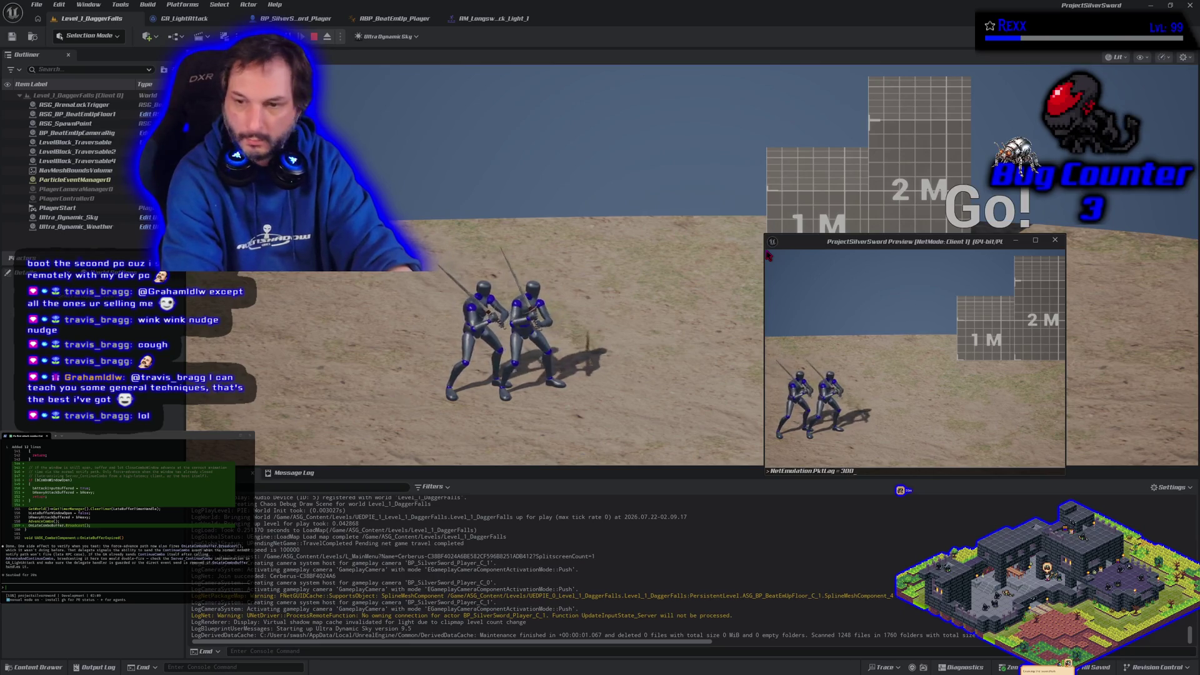
key(Return)
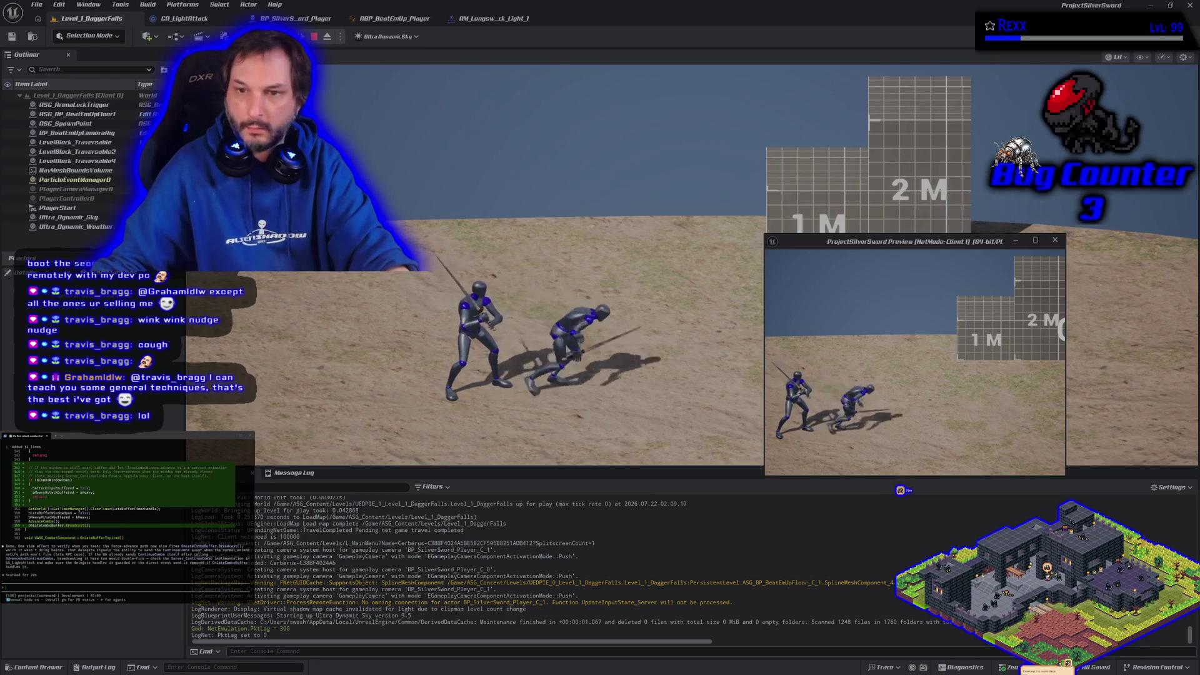
Step: Move right and chain twelve light attacks under lag, reaching count 13, then end the session
key(d)
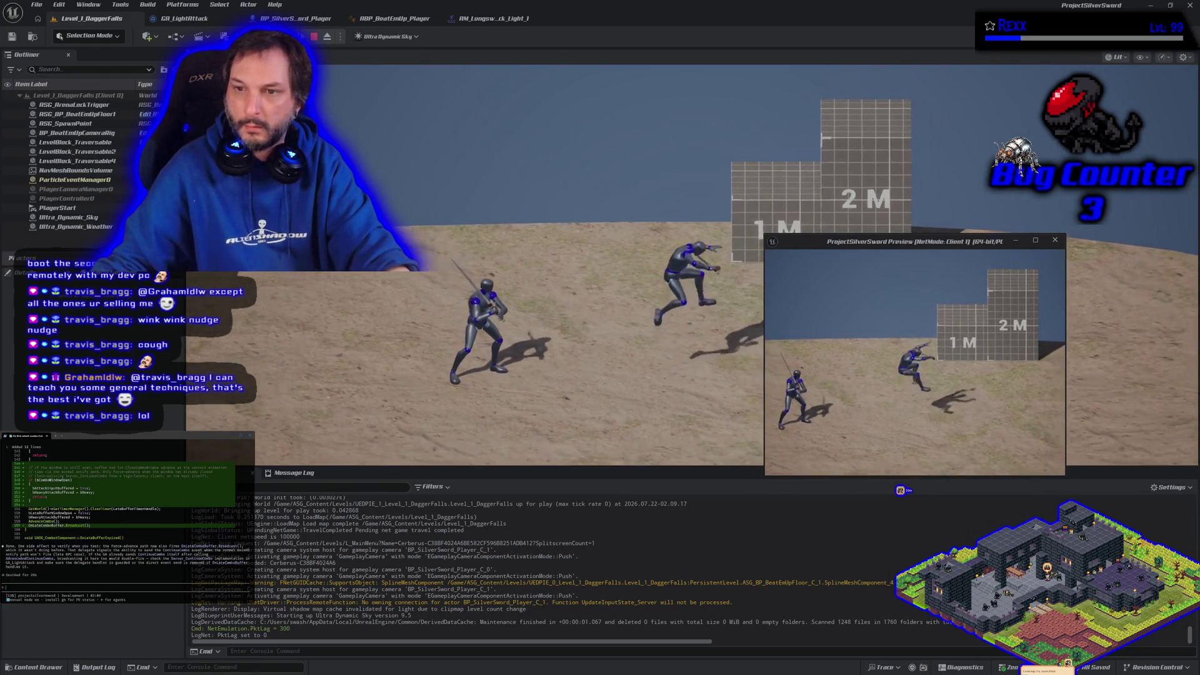
click(600, 338)
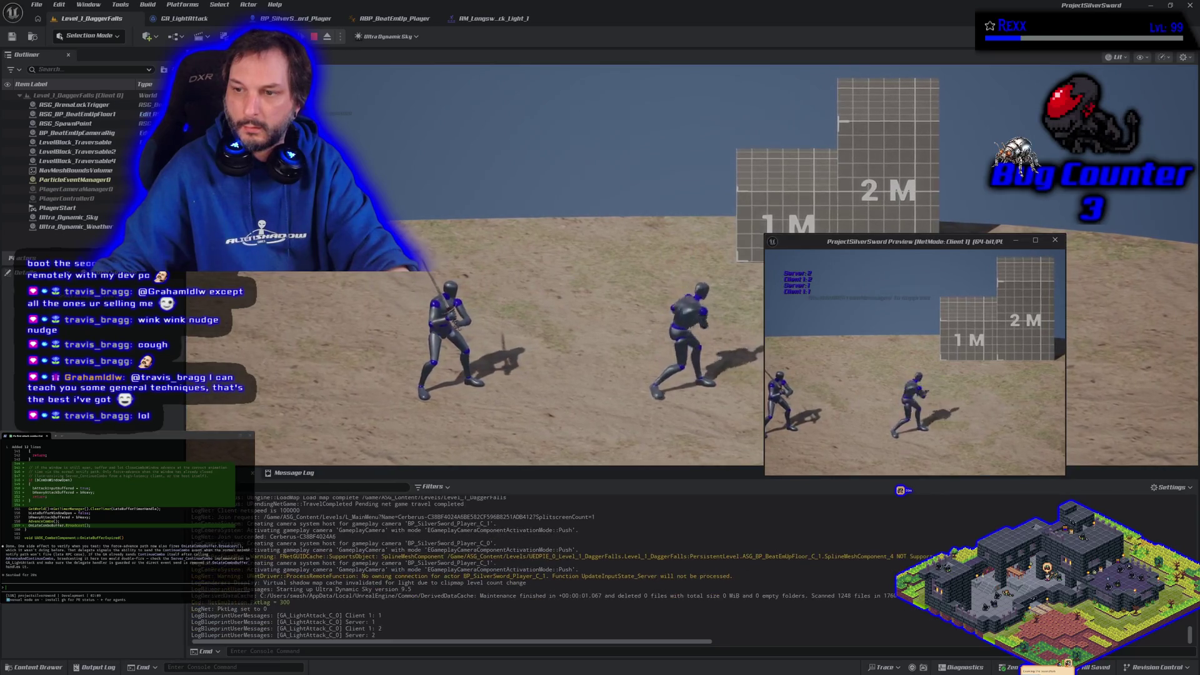
click(600, 337)
click(600, 337)
click(600, 338)
click(600, 338)
click(600, 338)
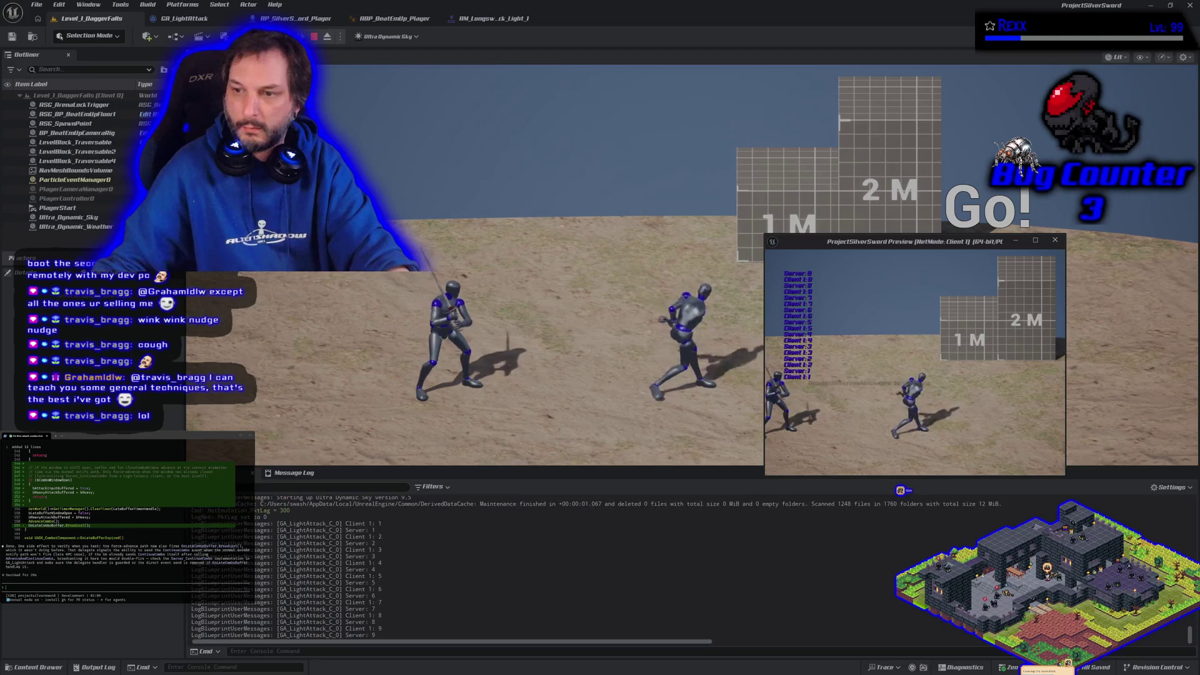
click(600, 337)
click(601, 338)
click(600, 337)
click(600, 338)
click(600, 337)
click(600, 338)
key(Escape)
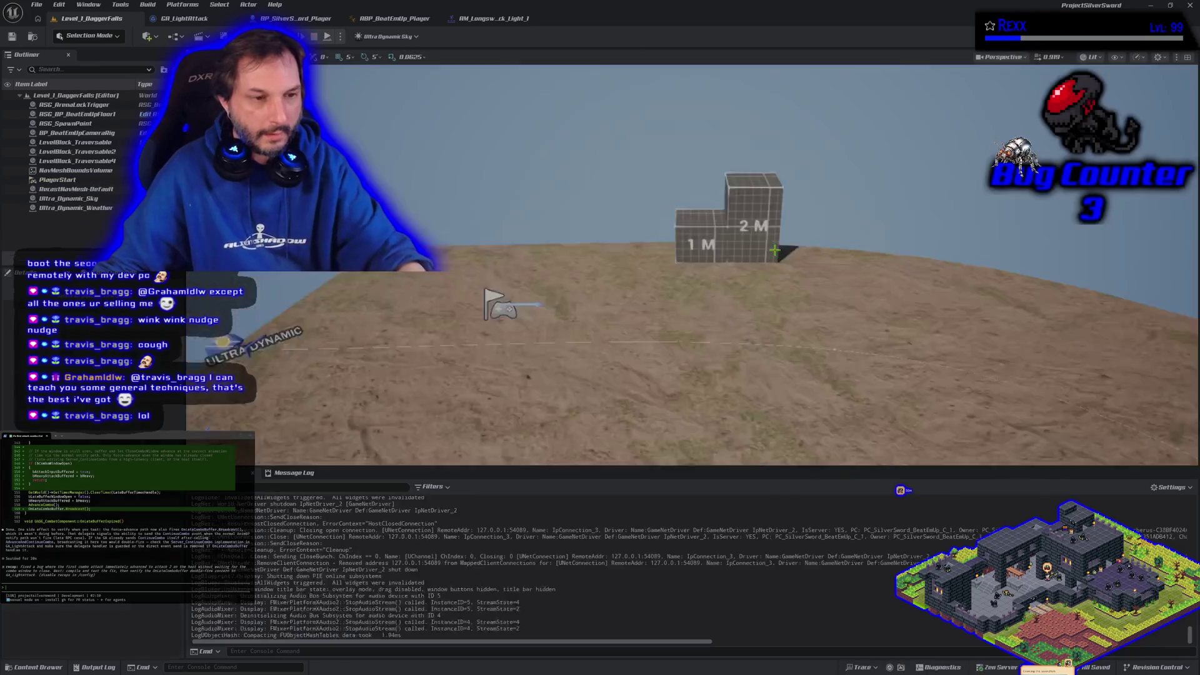
Step: Open GA_LightAttack and send a note about making heavy attacks match
click(185, 18)
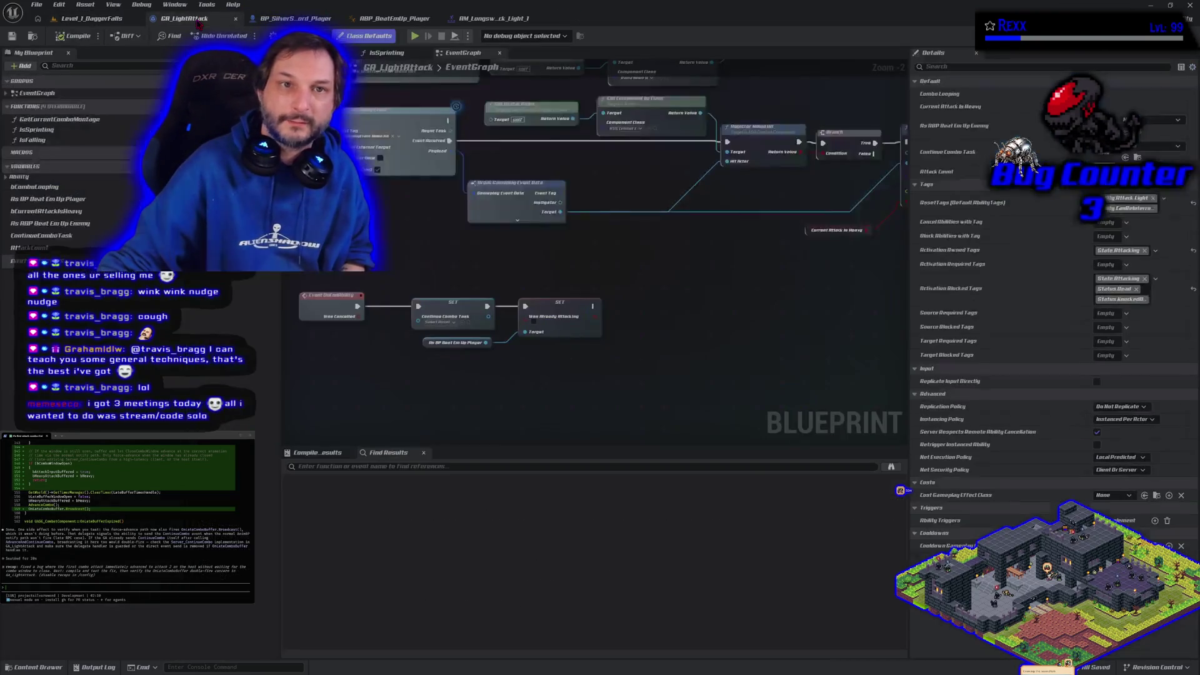
text(seems gd)
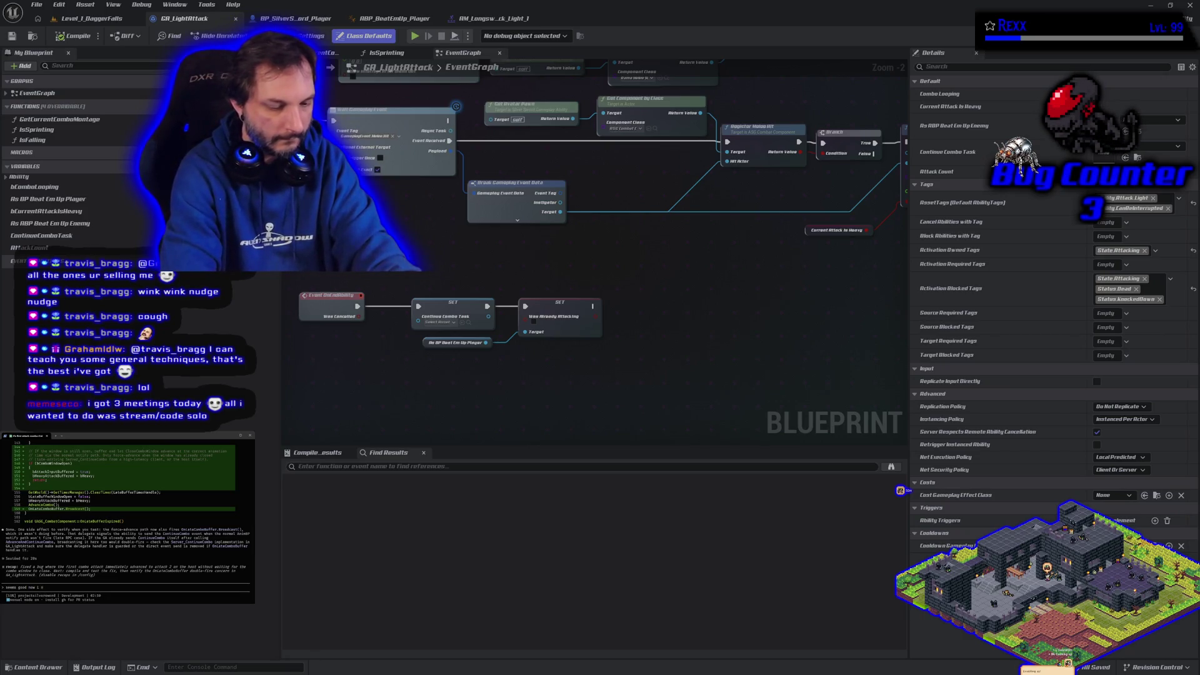
text(y attacks work exactly the same)
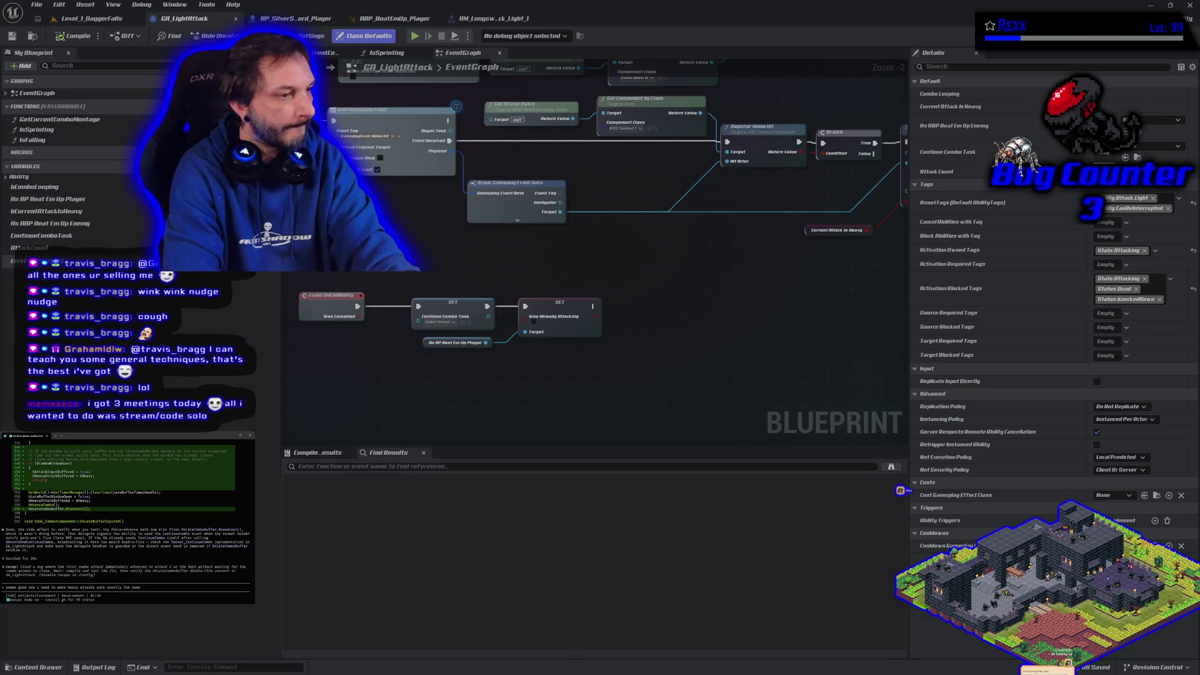
key(Return)
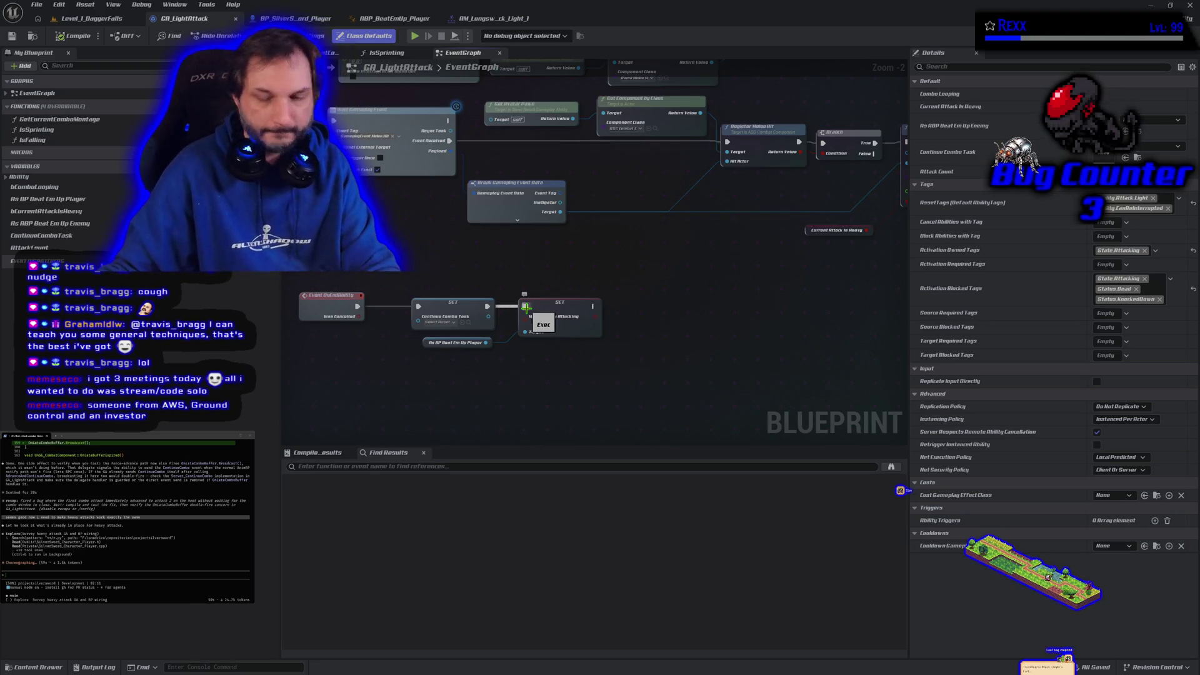
Step: Delete the Was Already Attacking setter and its getter, save GA_LightAttack, and return to the level
drag(526, 307, 526, 308)
mouse_move(489, 370)
mouse_down()
mouse_move(494, 341)
mouse_move(525, 338)
mouse_up()
key(Delete)
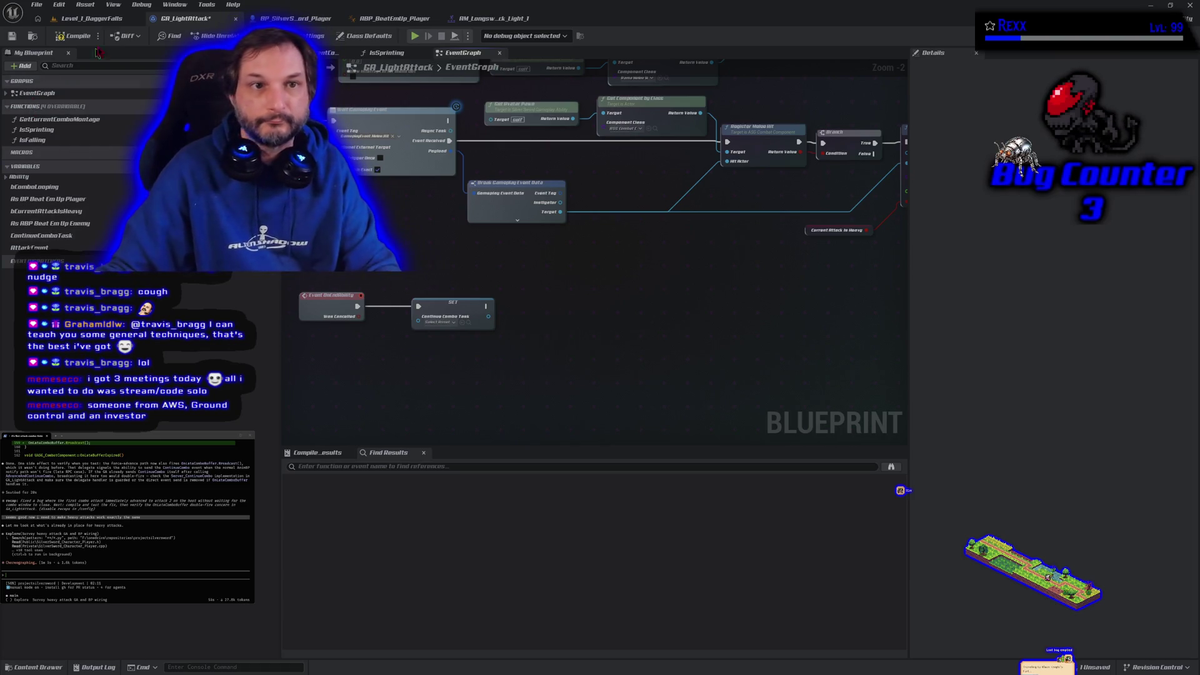
click(14, 35)
click(87, 18)
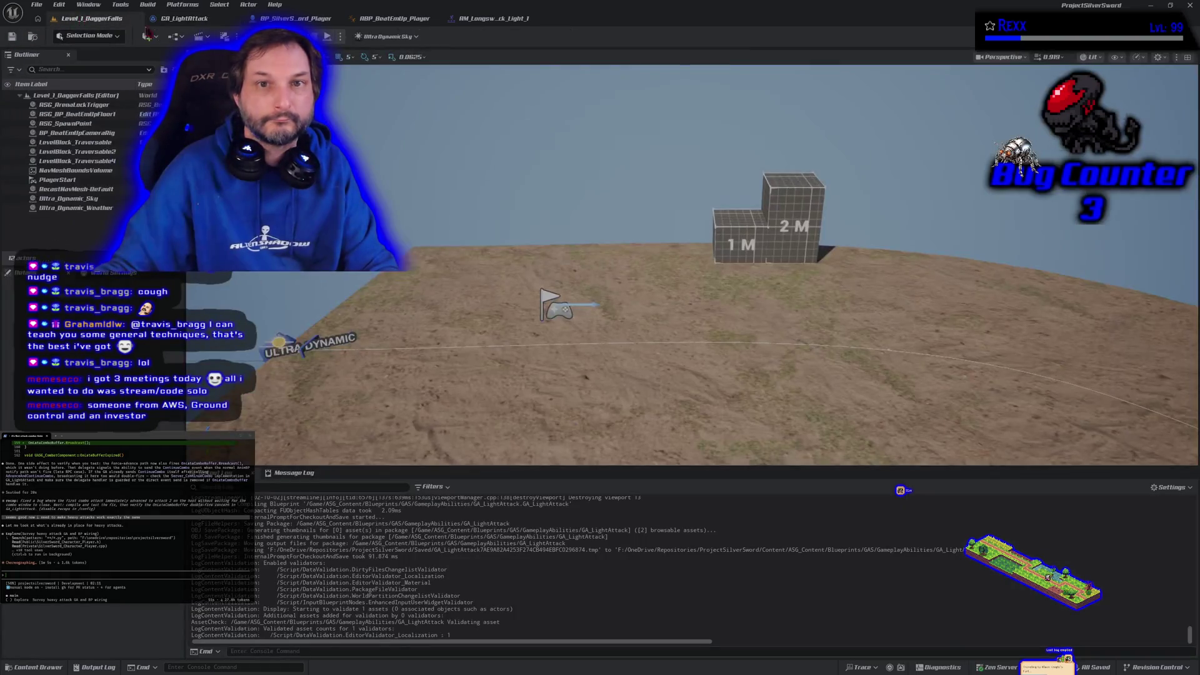
Step: Start another multiplayer PIE session, fire six light-attack clicks, then stop the test
click(327, 36)
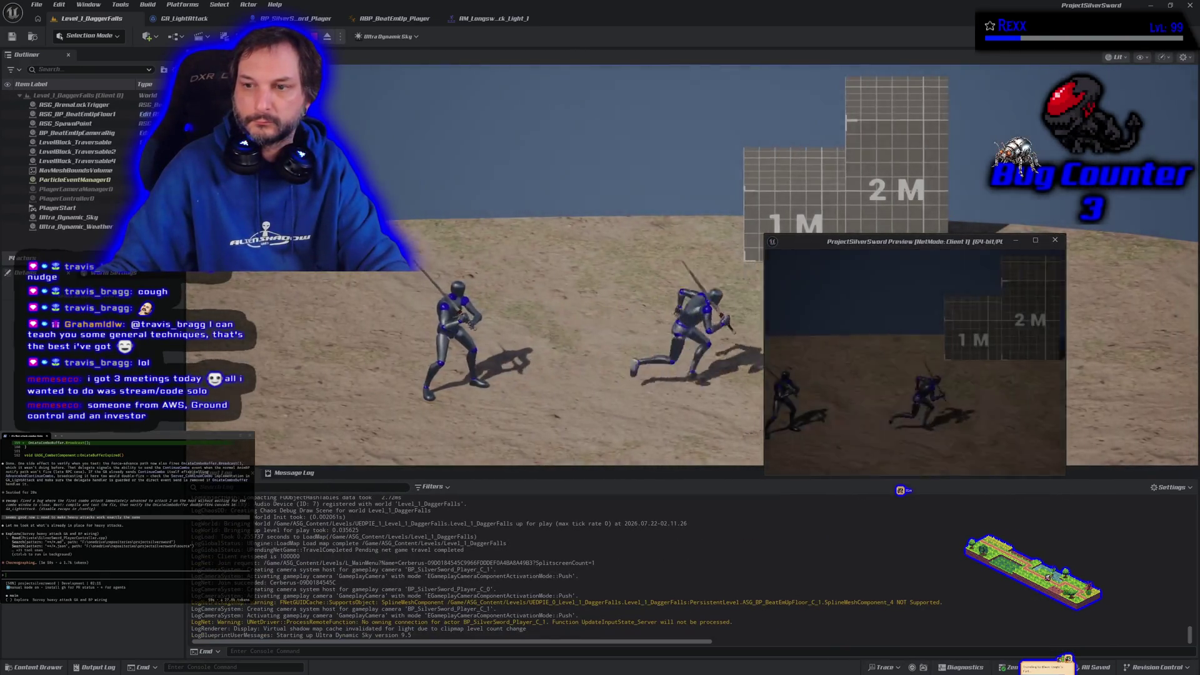
click(916, 363)
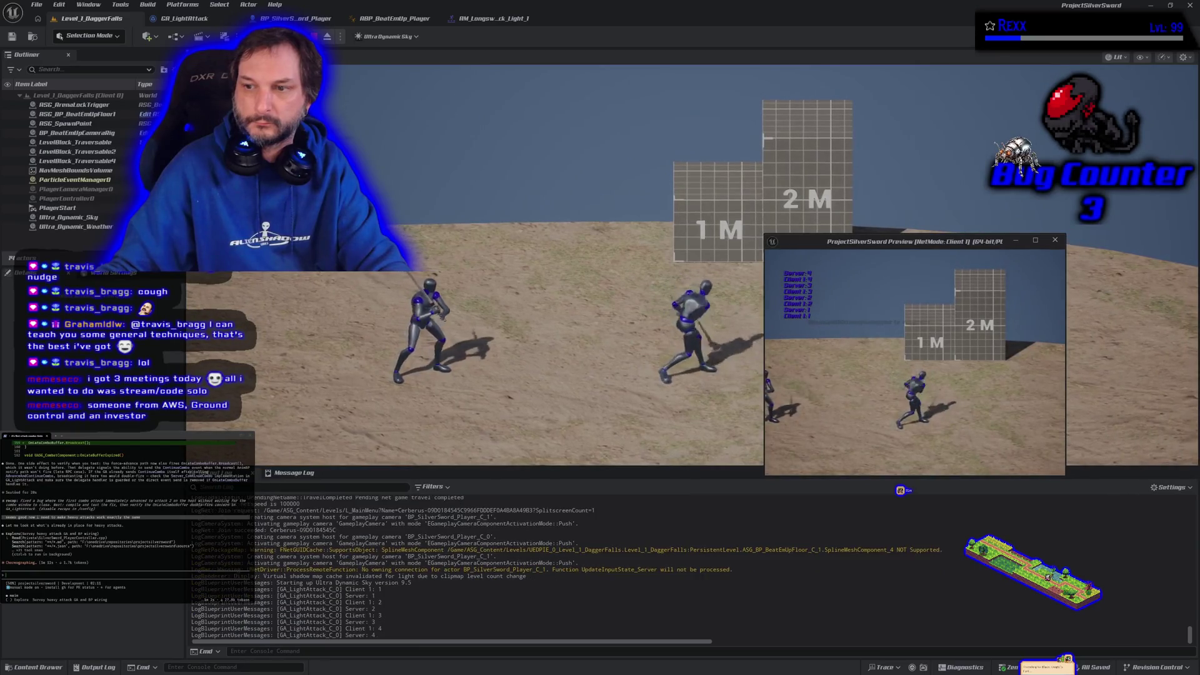
click(915, 362)
click(915, 363)
click(915, 362)
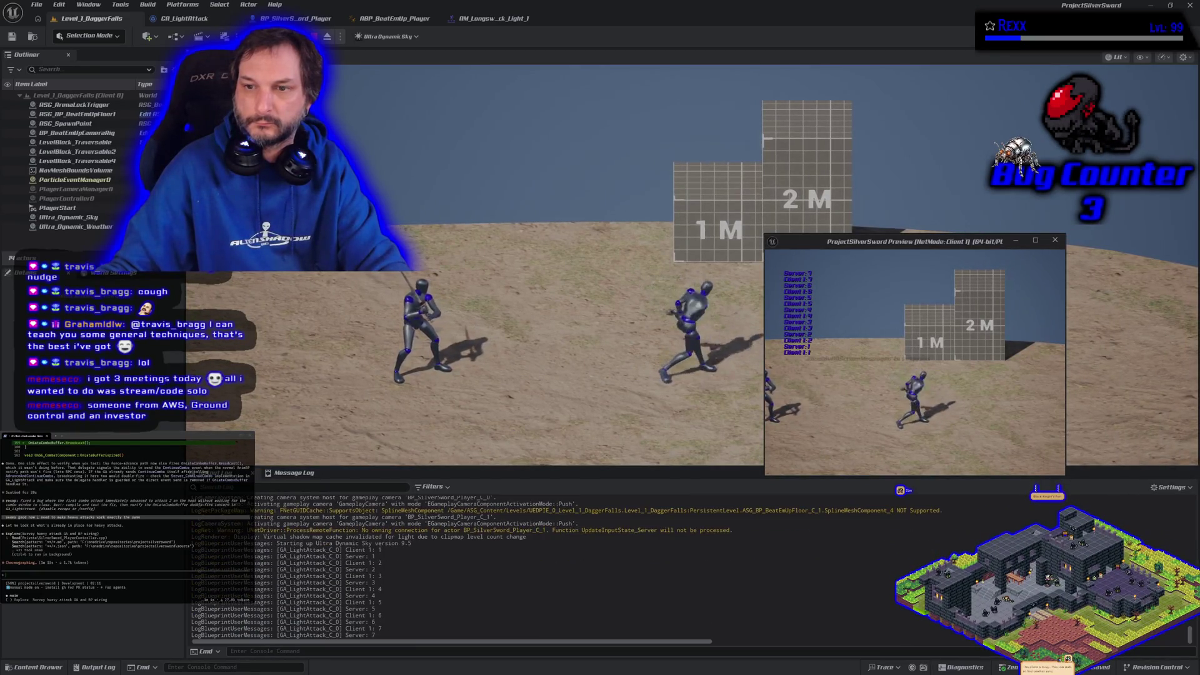
click(915, 362)
click(915, 363)
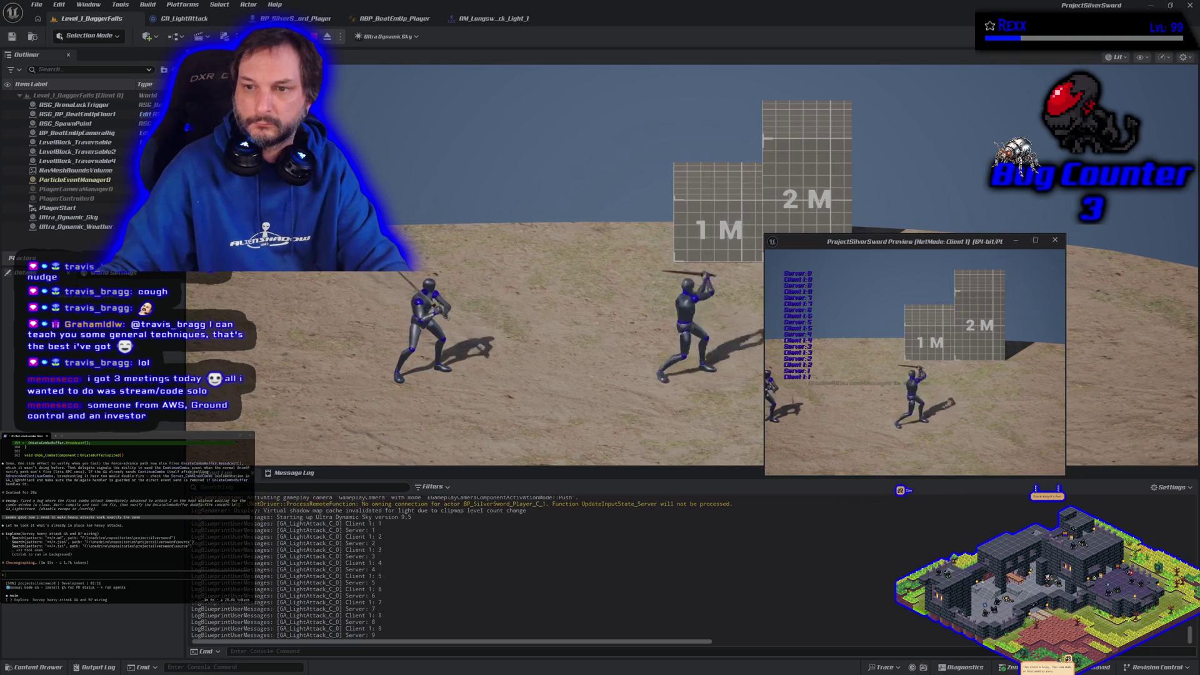
key(Escape)
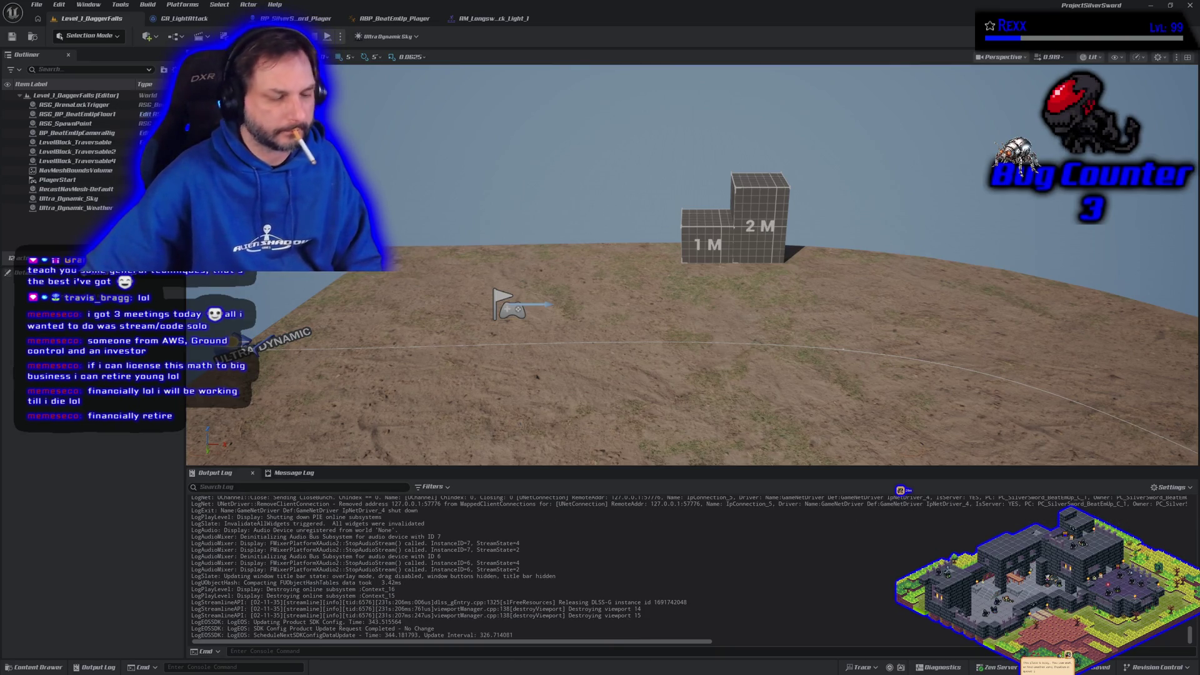
Step: Orbit the level view, zoom out over the GA_LightAttack graph, then show BP_SilverSword_Player's event graph
mouse_move(692, 263)
mouse_down()
mouse_move(751, 275)
mouse_move(787, 313)
mouse_move(763, 238)
mouse_move(760, 250)
mouse_up()
click(182, 18)
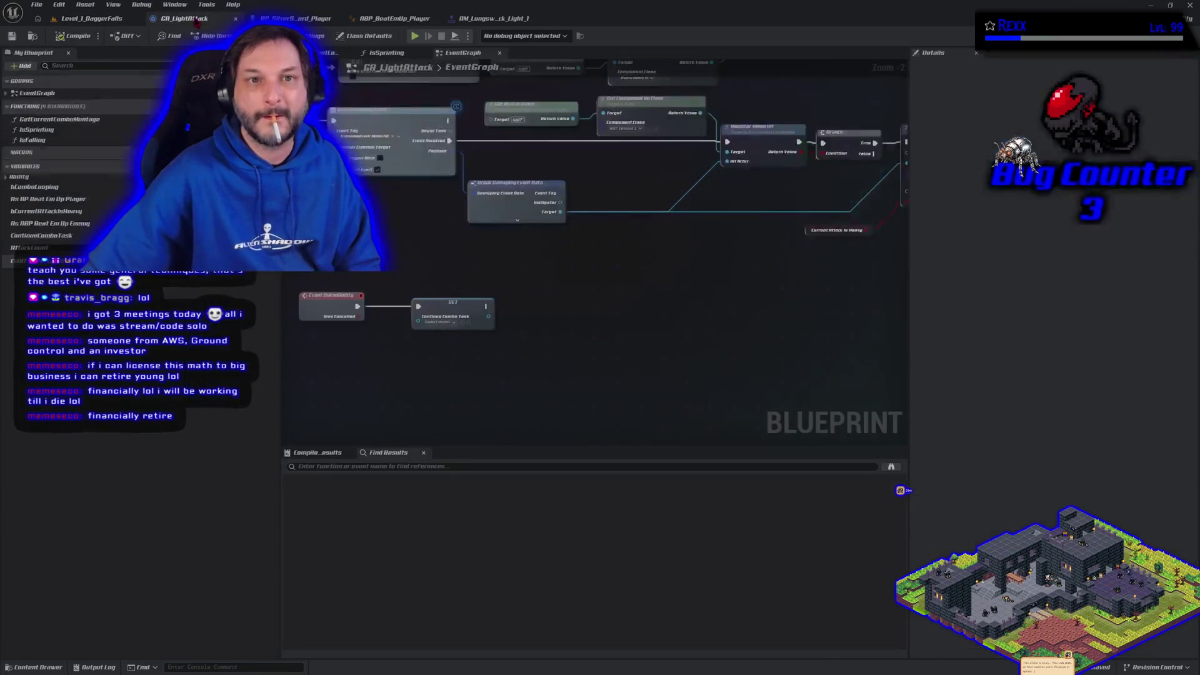
scroll(400, 119, down, 5)
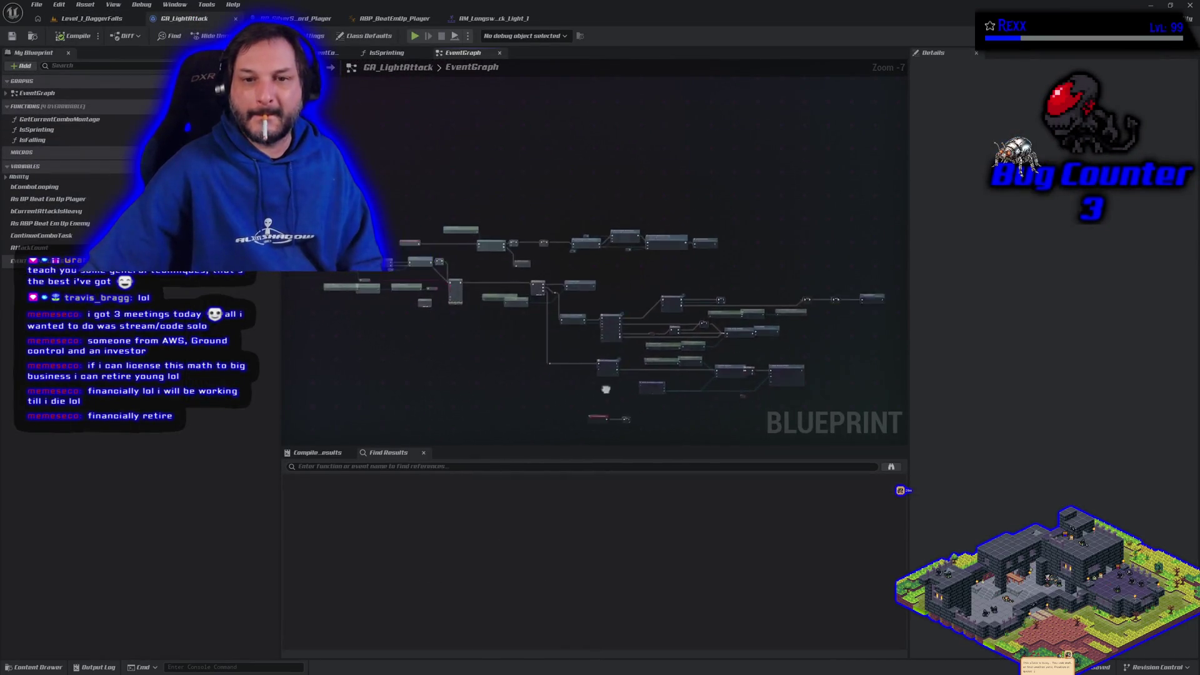
click(294, 18)
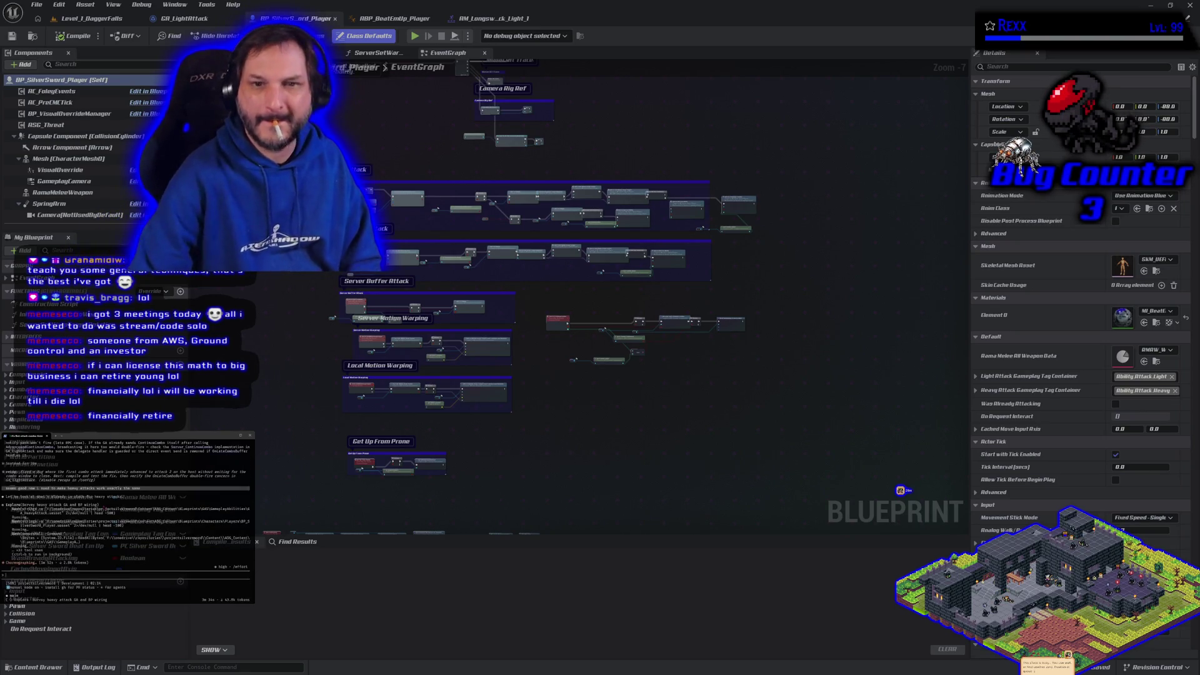
Step: Open the GA_HeavyAttack ability blueprint from the Content Drawer
click(185, 19)
key(ctrl+space)
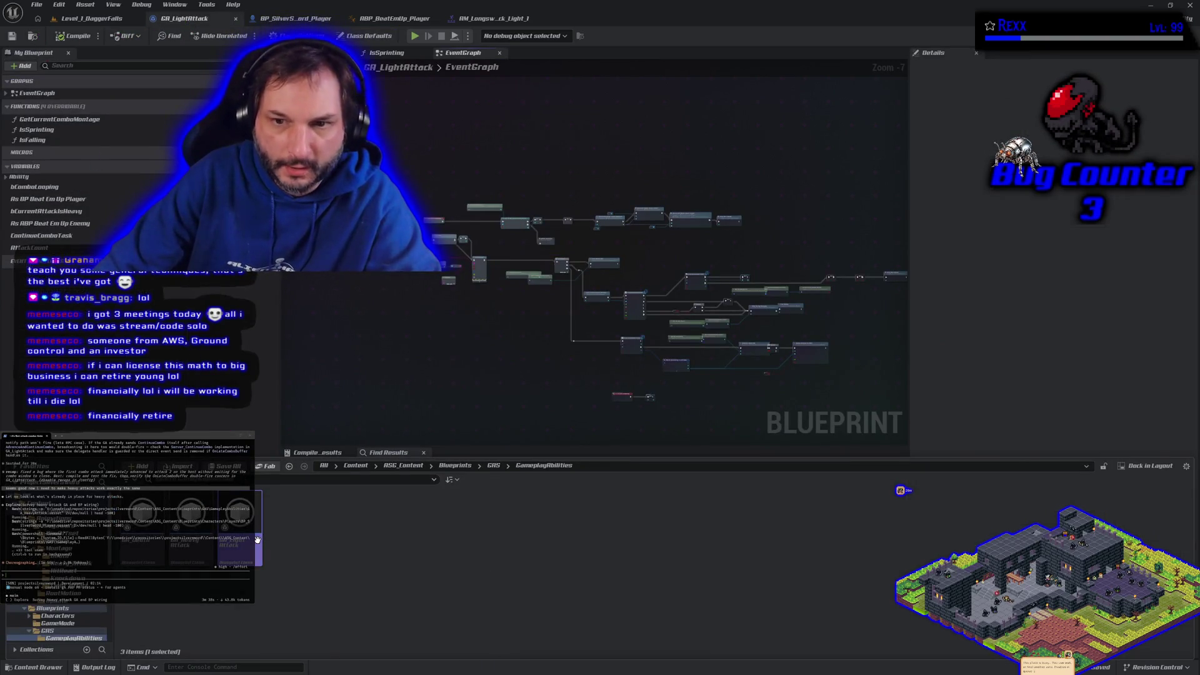
mouse_move(257, 539)
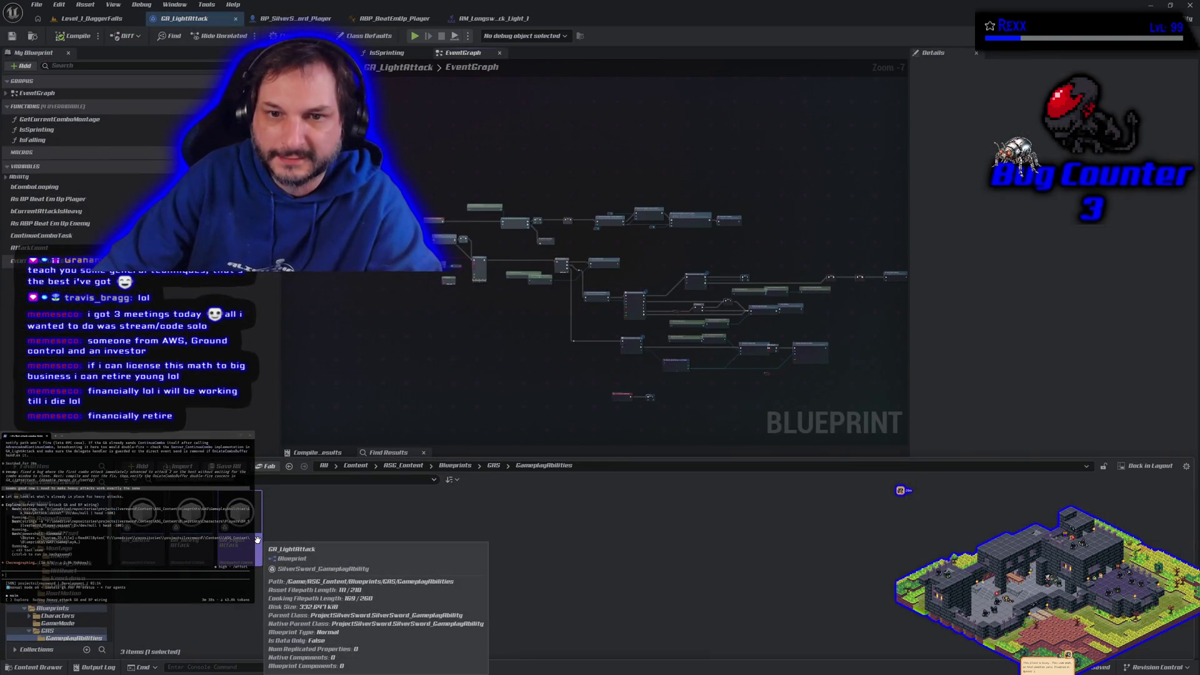
double_click(257, 539)
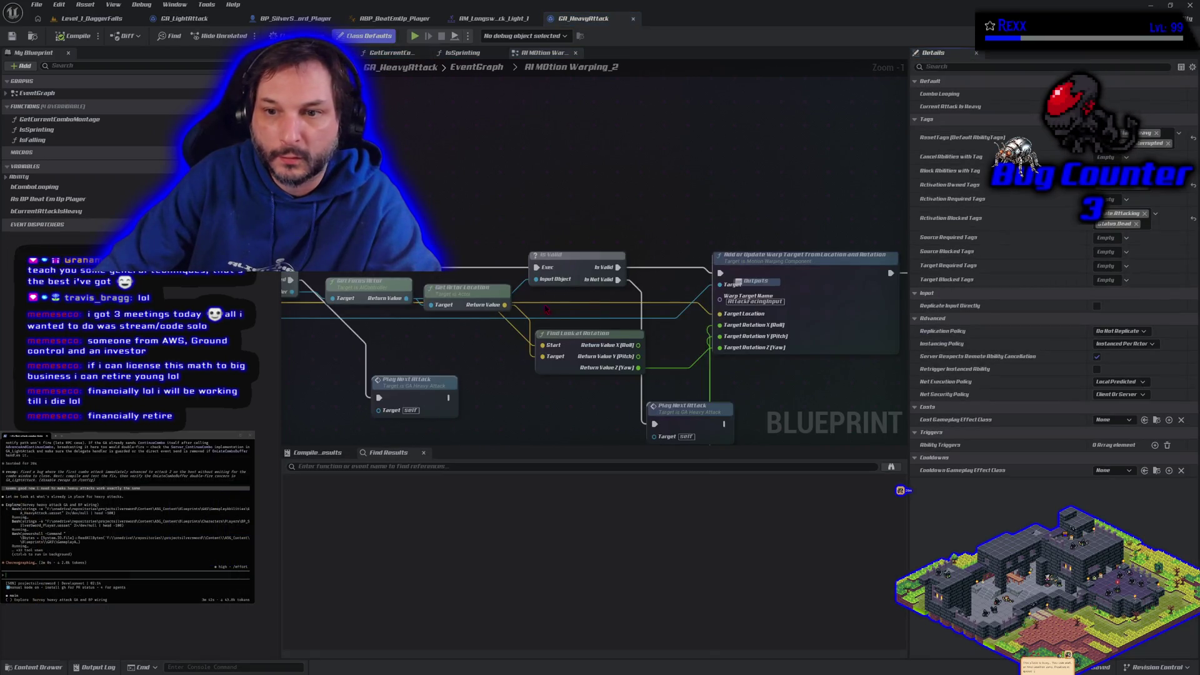
Step: Close the AI Motion Warping and IsSprinting graphs and look over GA_HeavyAttack's EventGraph
scroll(546, 310, down, 5)
key(Home)
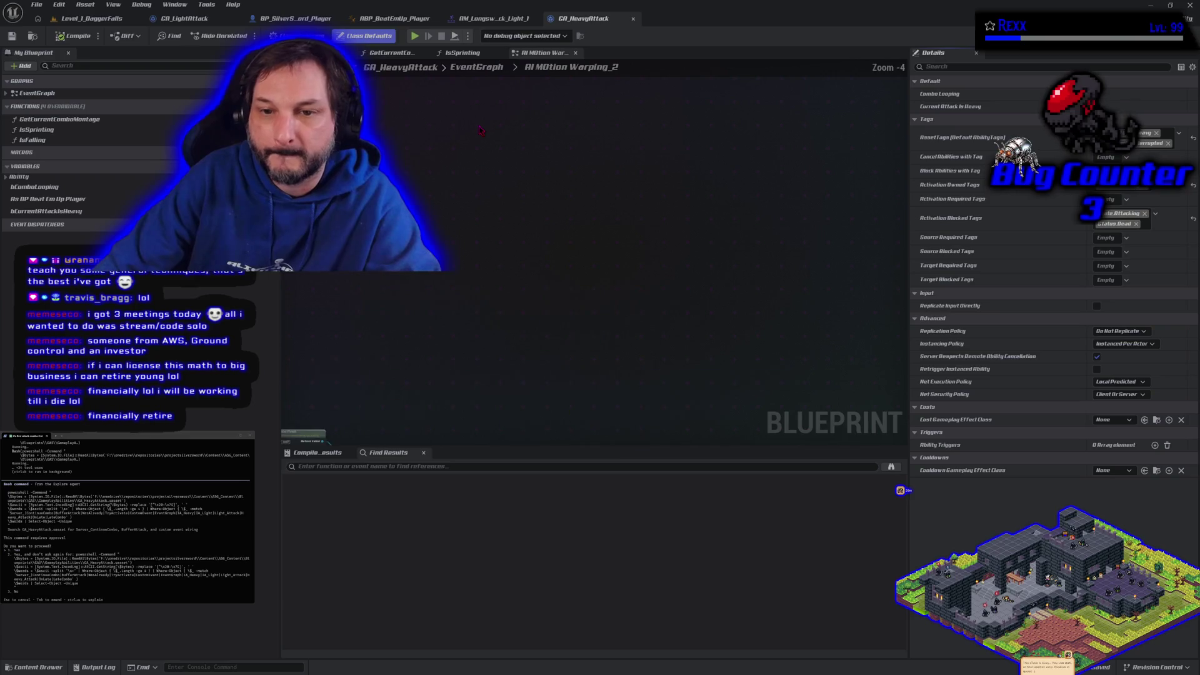
middle_click(542, 55)
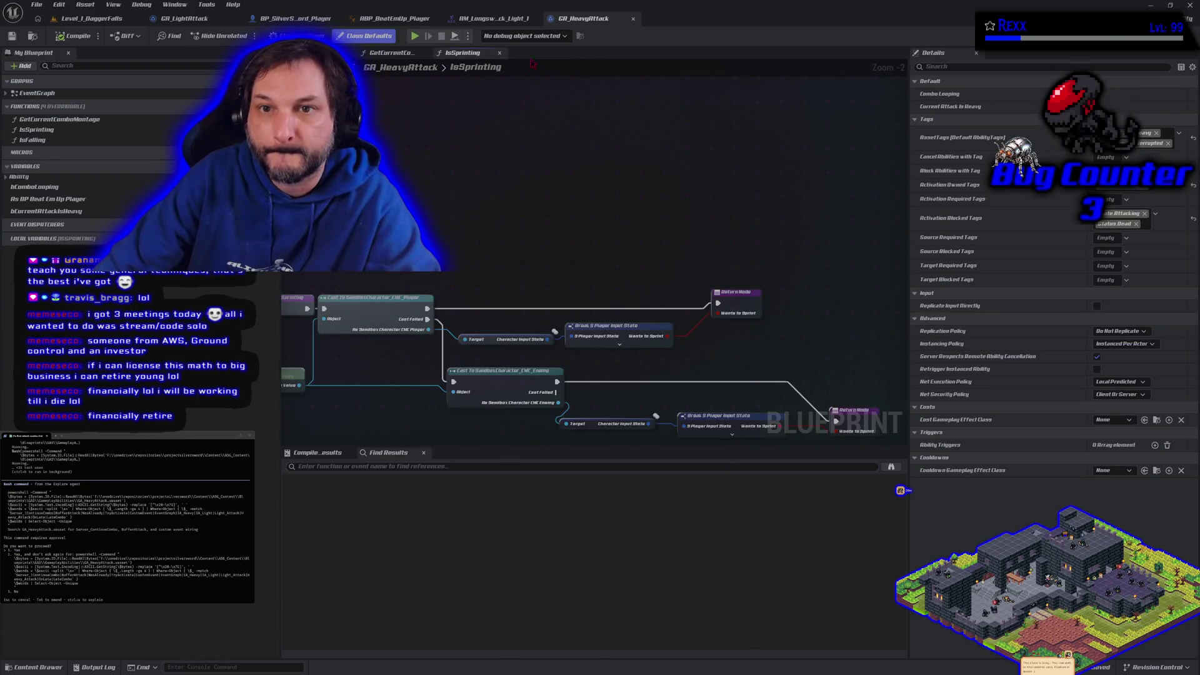
middle_click(469, 55)
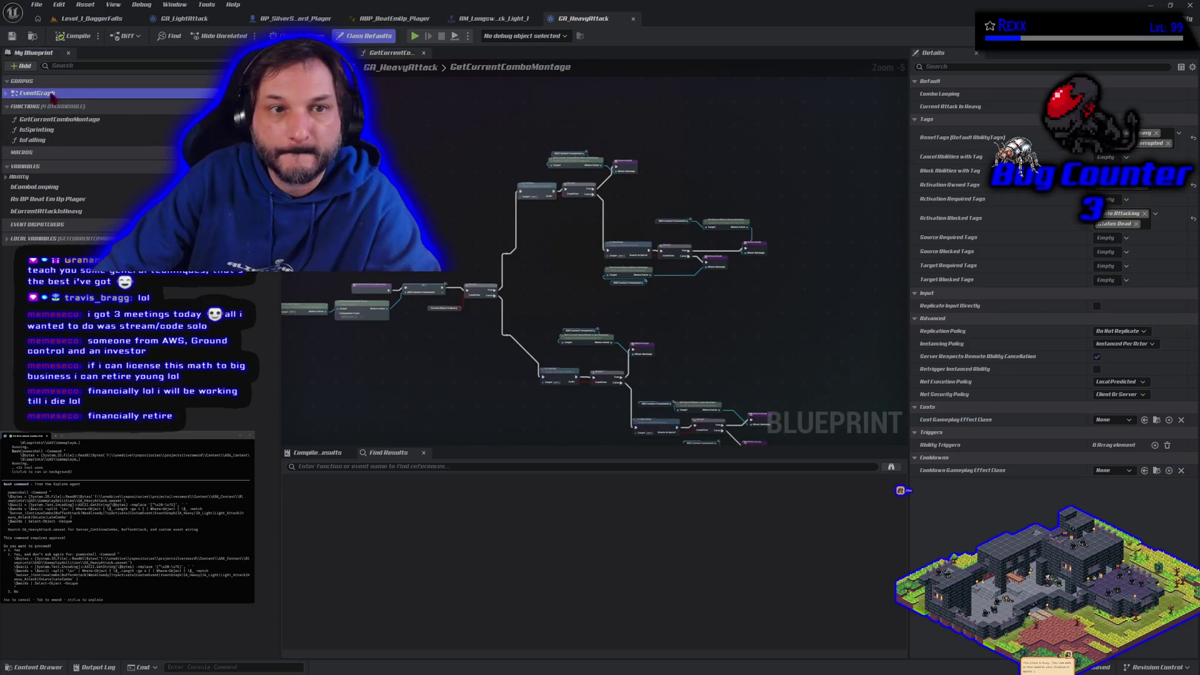
double_click(37, 93)
scroll(425, 137, up, 1)
mouse_move(426, 138)
mouse_down()
mouse_move(628, 295)
mouse_move(567, 195)
mouse_move(519, 155)
mouse_move(532, 199)
mouse_up()
scroll(520, 156, down, 1)
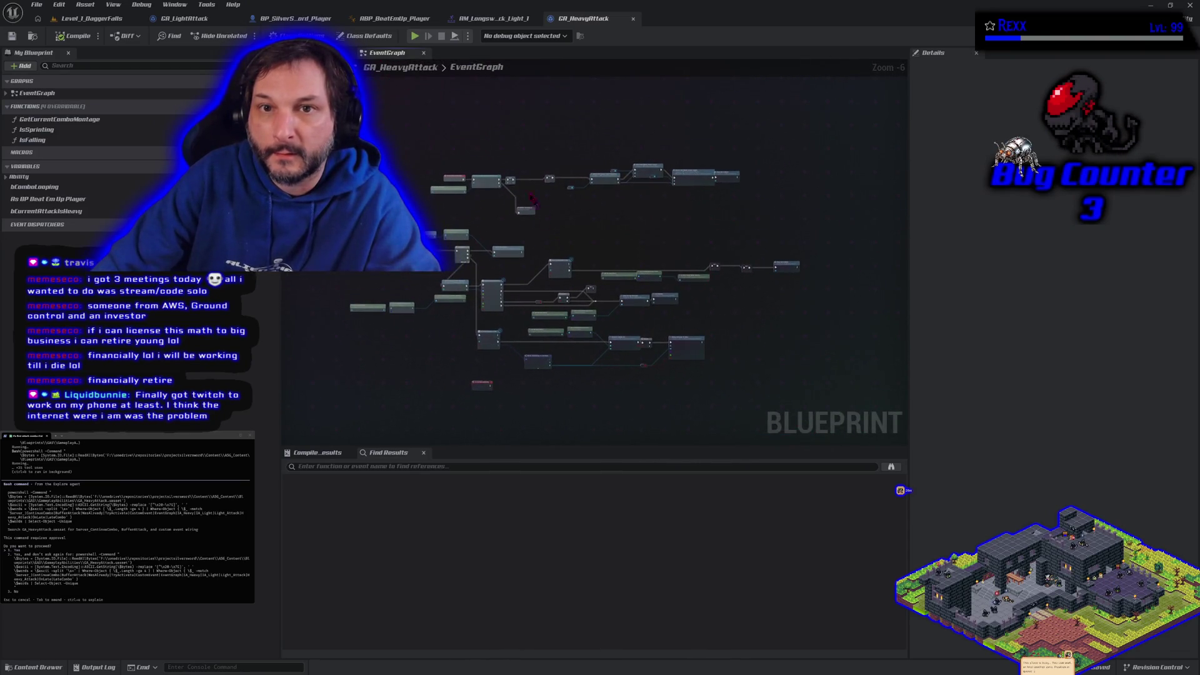
Step: Compare the GA_LightAttack and GA_HeavyAttack ability graphs, ending on the GA_LightAttack EventGraph
click(210, 23)
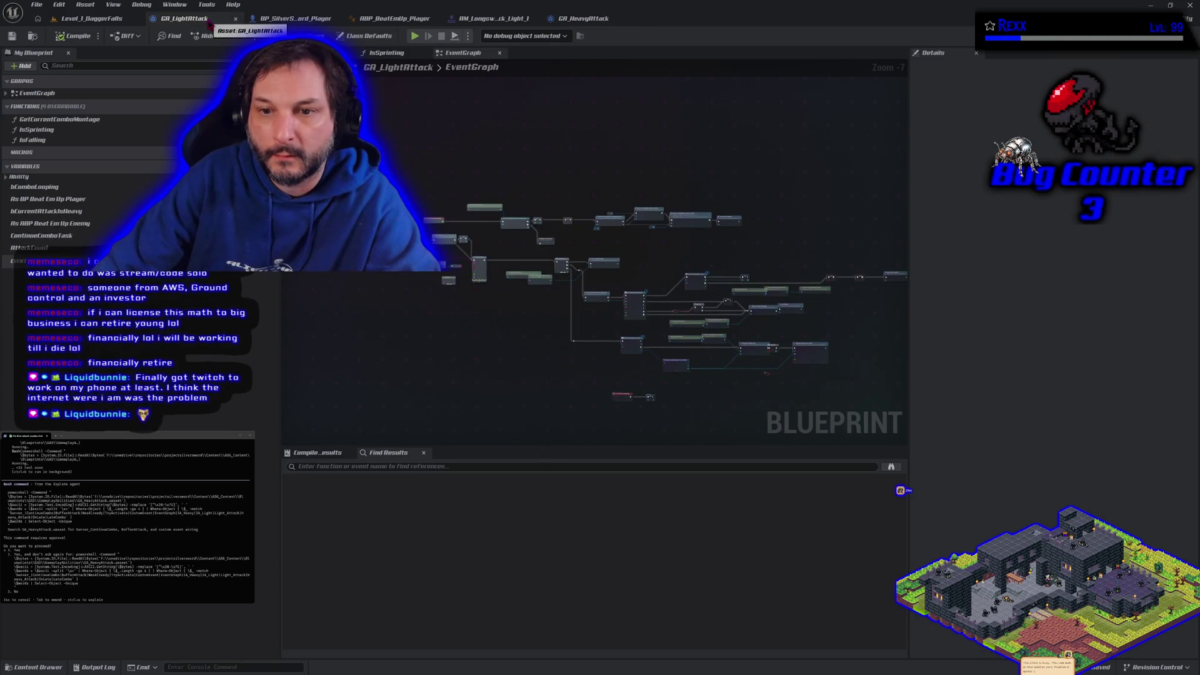
click(576, 25)
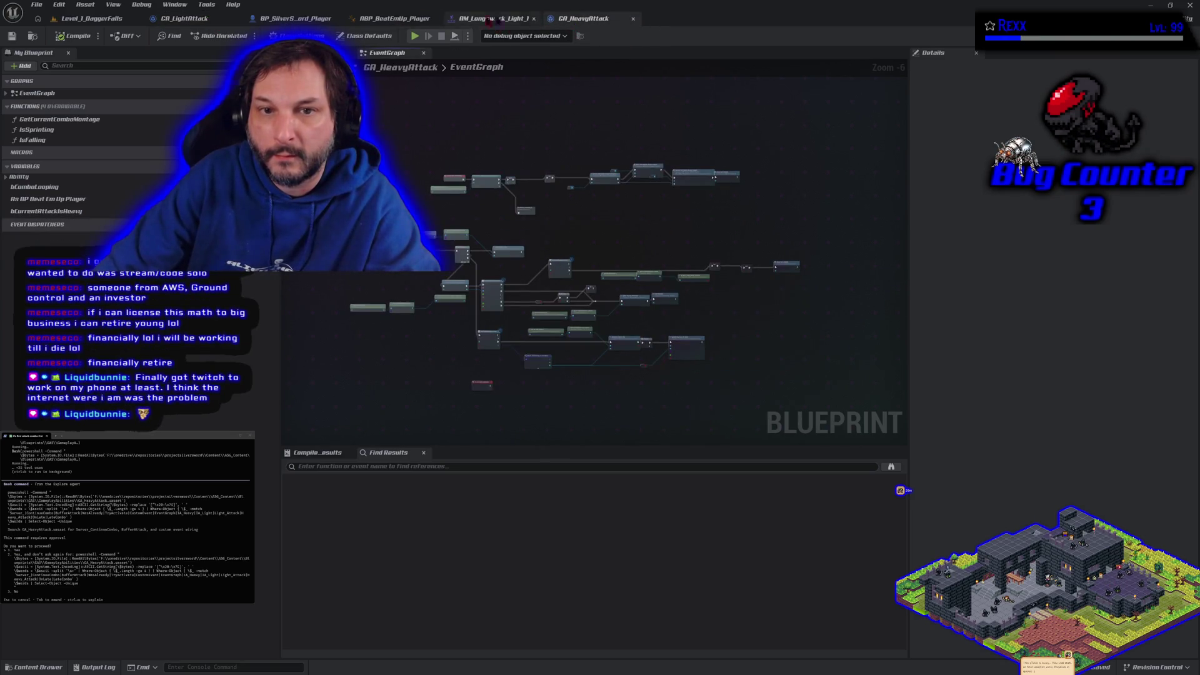
click(214, 23)
scroll(417, 327, up, 2)
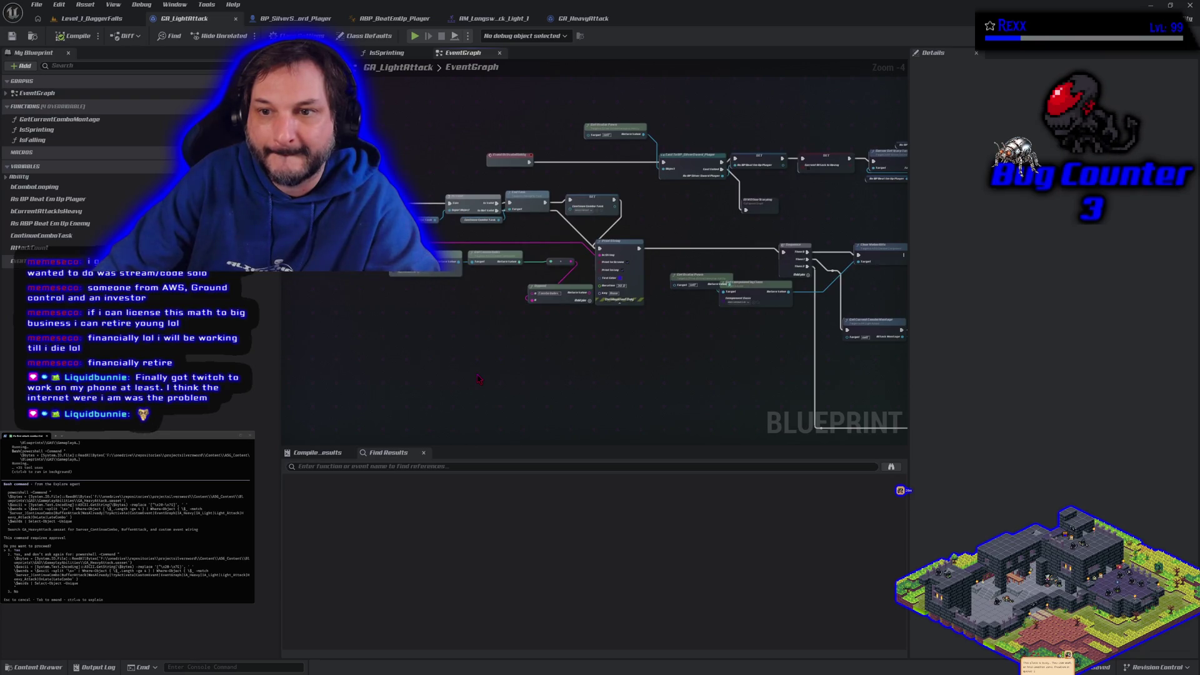
scroll(478, 379, down, 1)
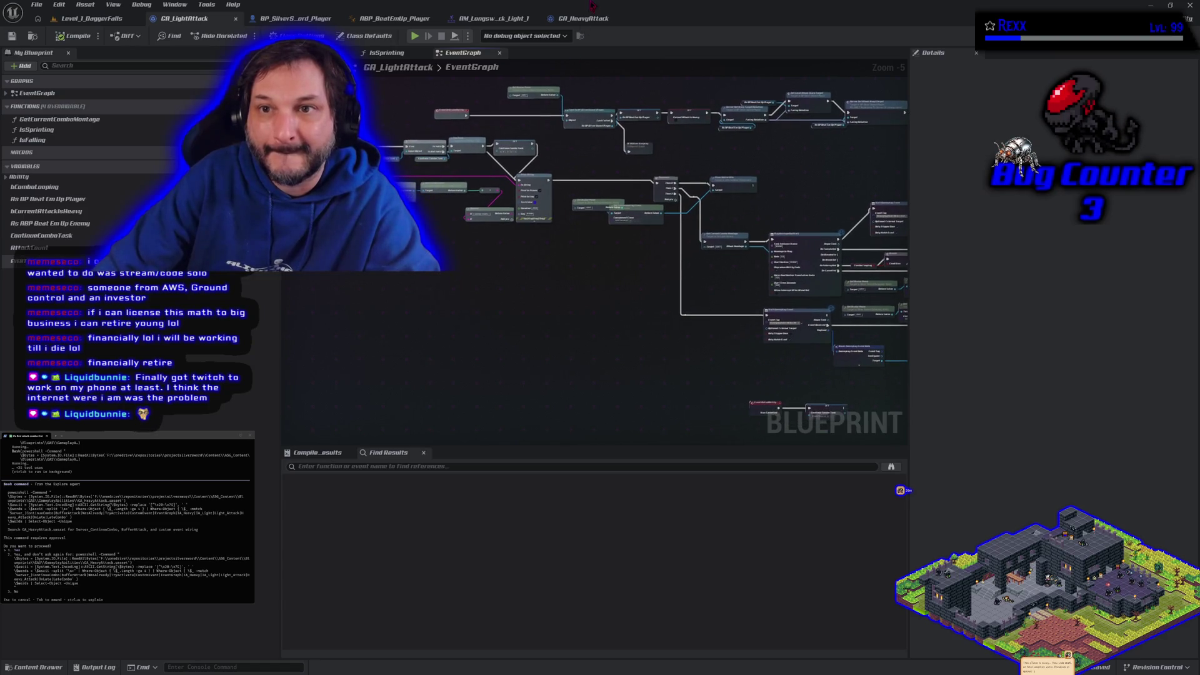
Step: Move the GA_HeavyAttack tab next to GA_LightAttack, then zoom into BP_SilverSword_Player's event graph
drag(575, 18, 288, 19)
click(393, 19)
scroll(487, 291, up, 4)
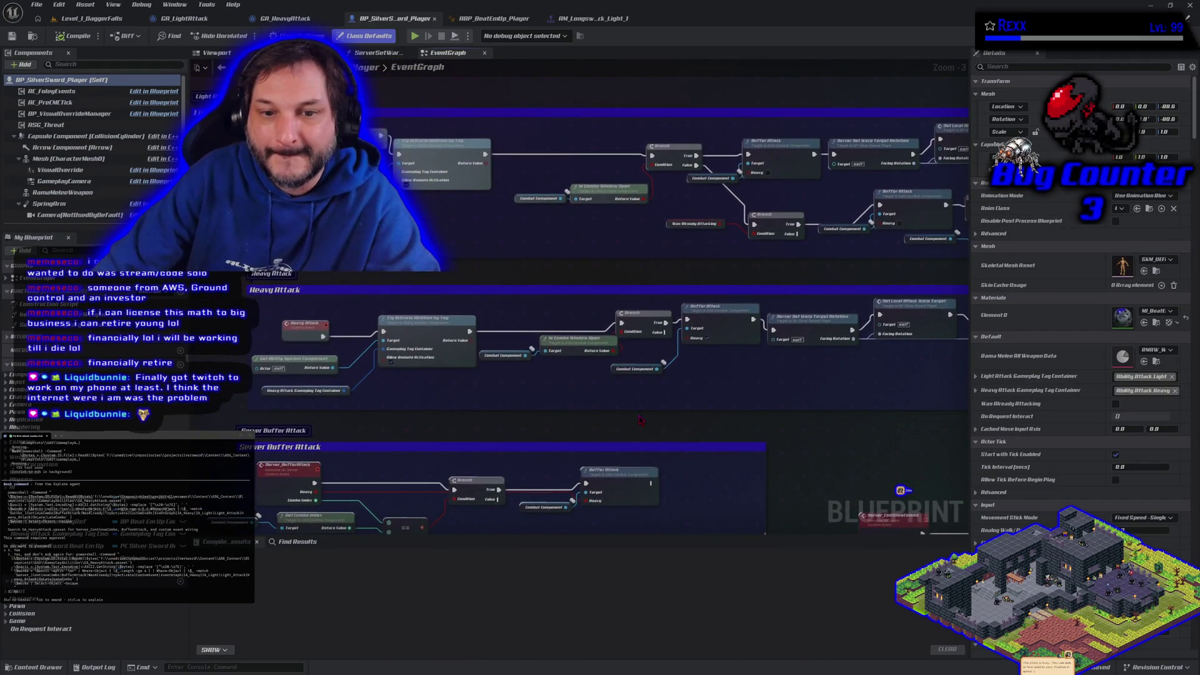
Step: Approve the Claude Code agent's pending command, then bring the Chrome window with a new Google tab forward
scroll(496, 360, down, 1)
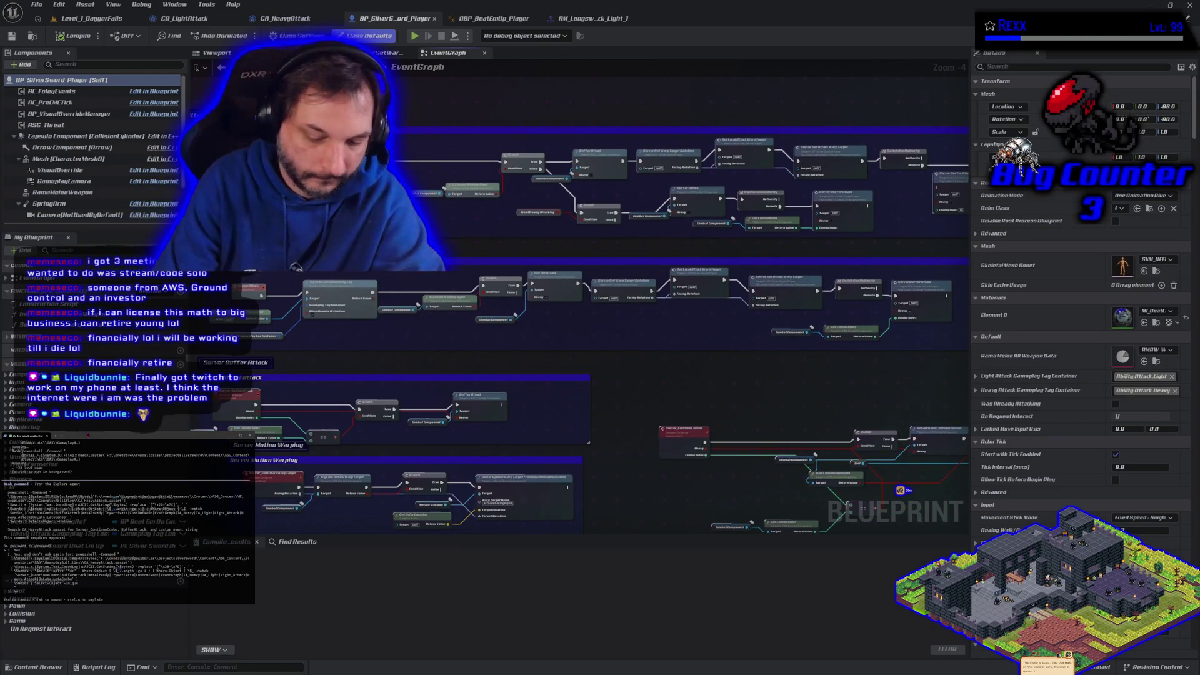
key(Return)
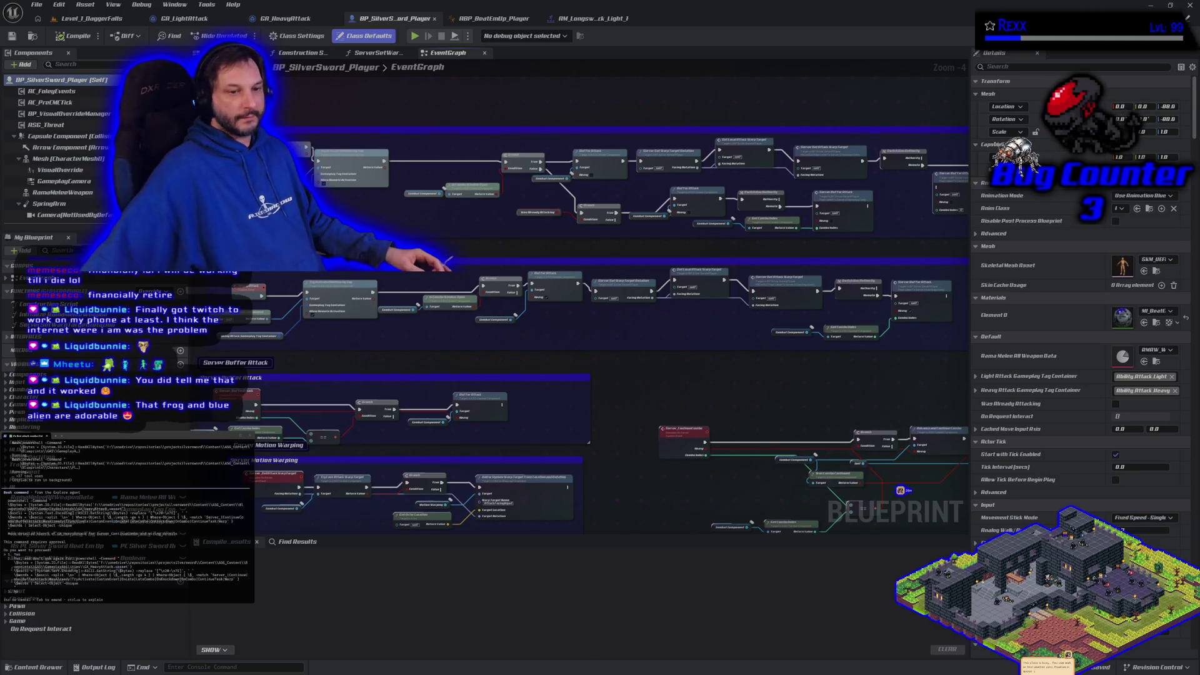
key(alt+Tab)
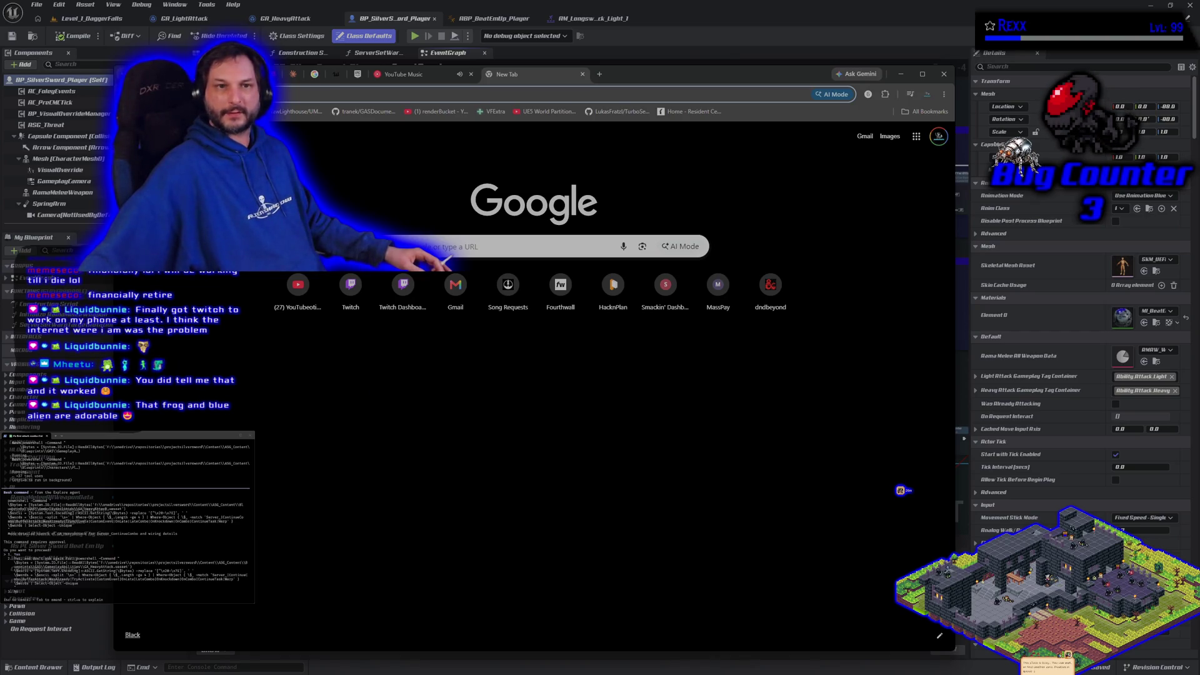
Step: Check the Microscape game, close its abilities panel and tab to see the kanban board, then return to Unreal
key(Return)
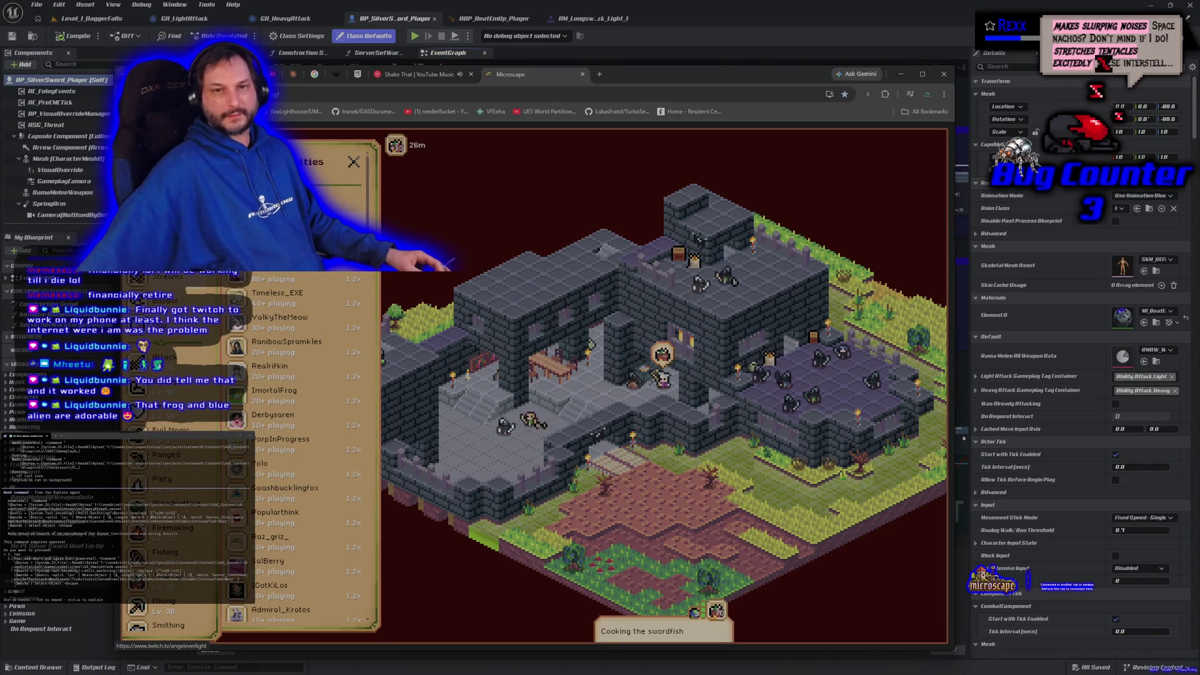
click(354, 166)
click(583, 74)
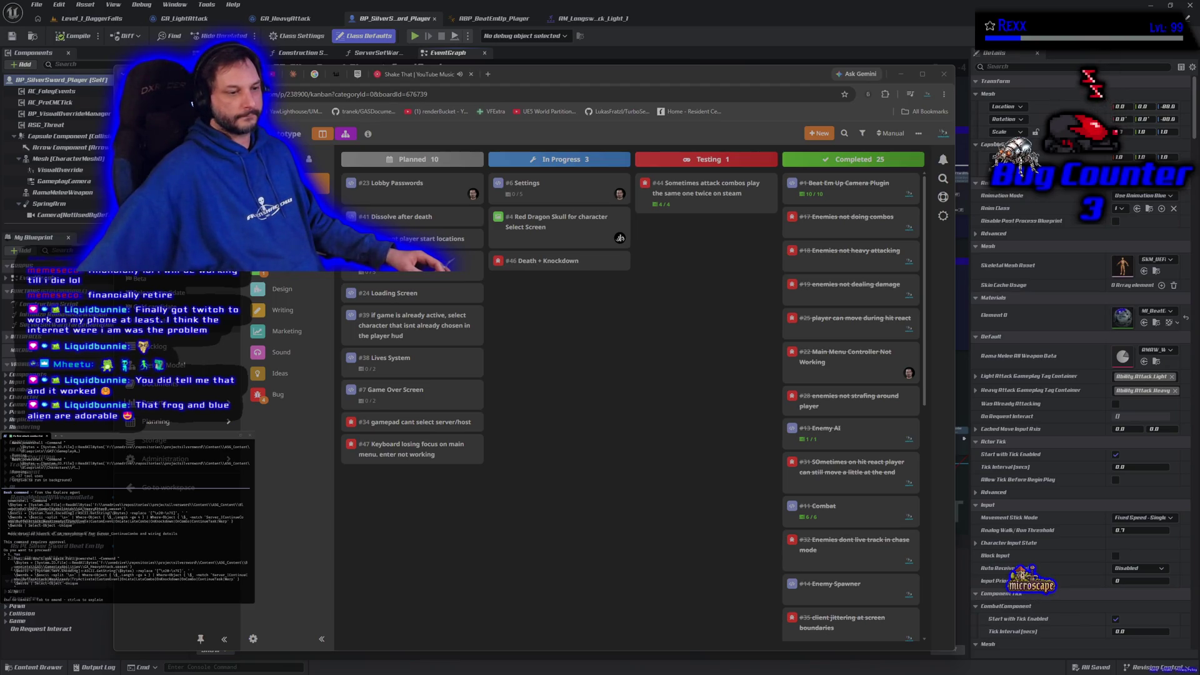
key(alt+Tab)
scroll(634, 480, down, 3)
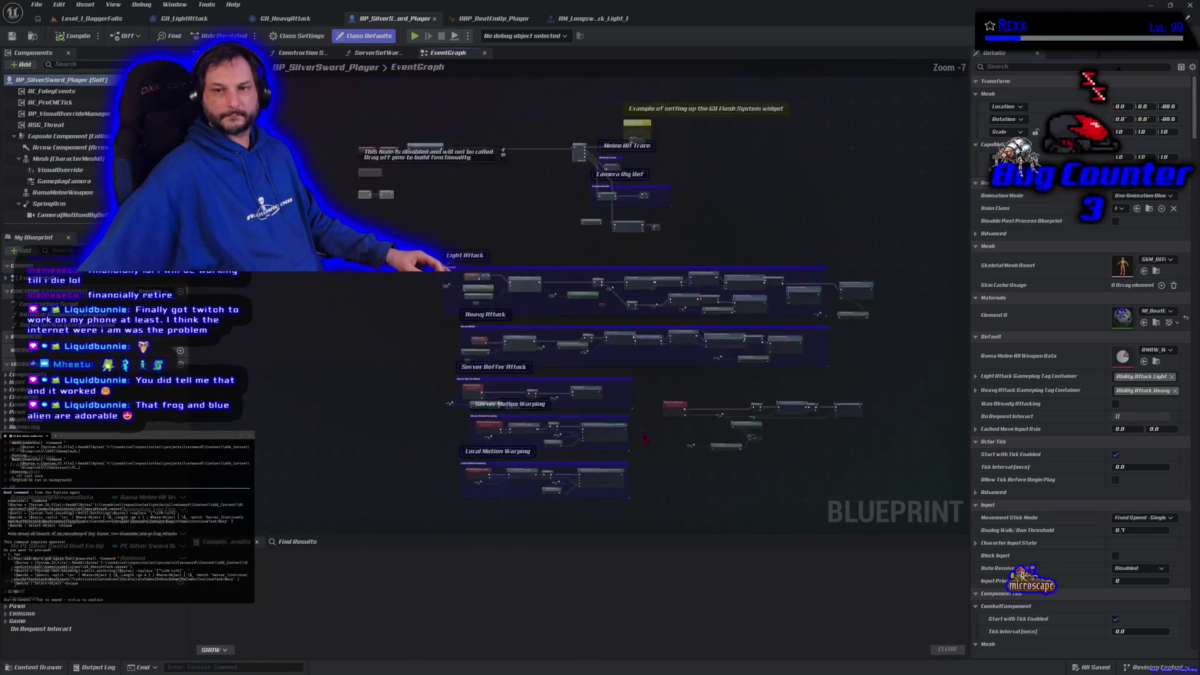
scroll(645, 438, down, 2)
scroll(645, 437, up, 3)
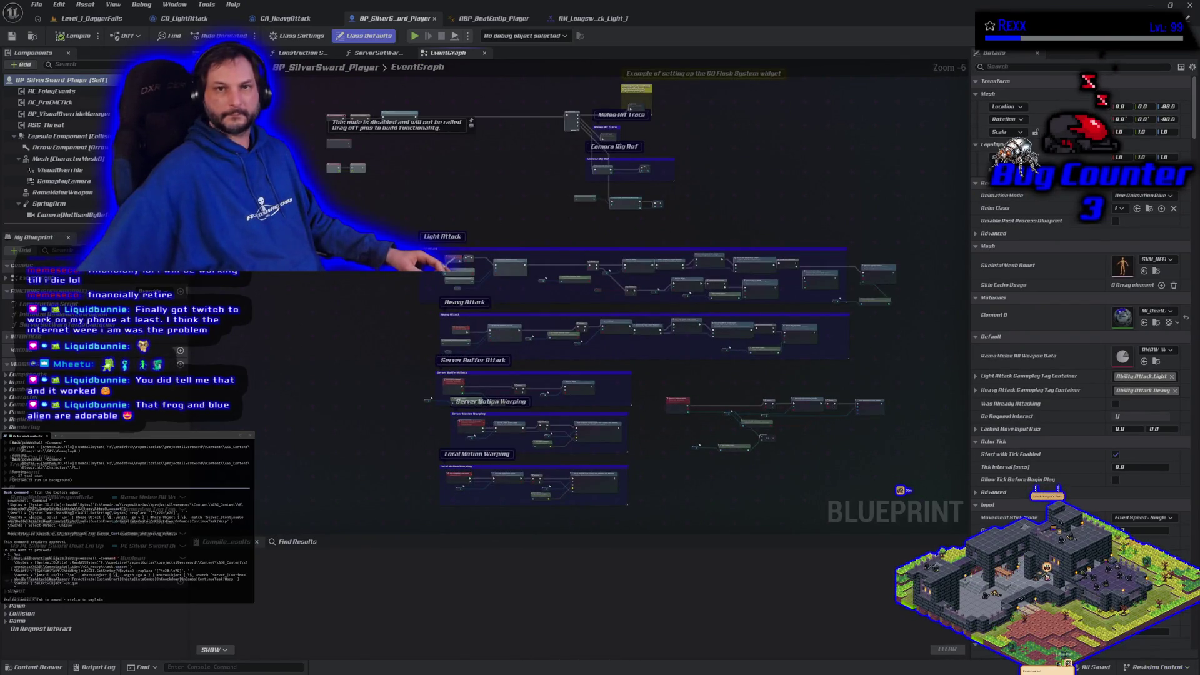
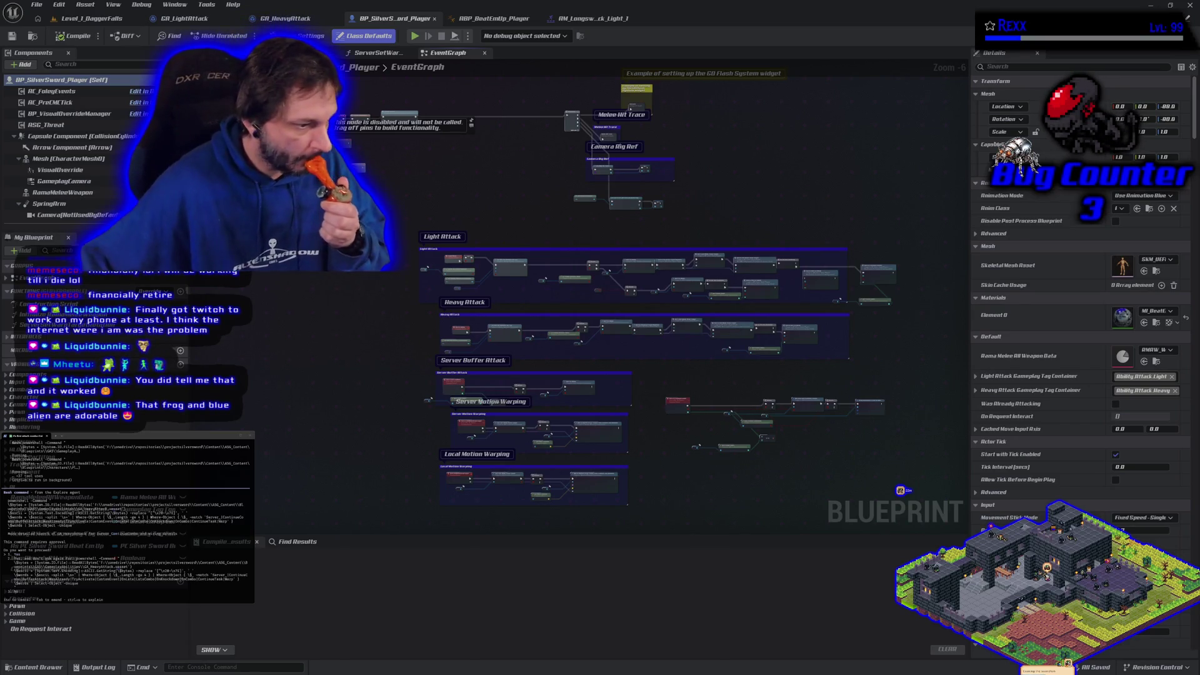
Step: Make room in the Heavy Attack group by widening its comment box and moving the event left
key(alt+Tab)
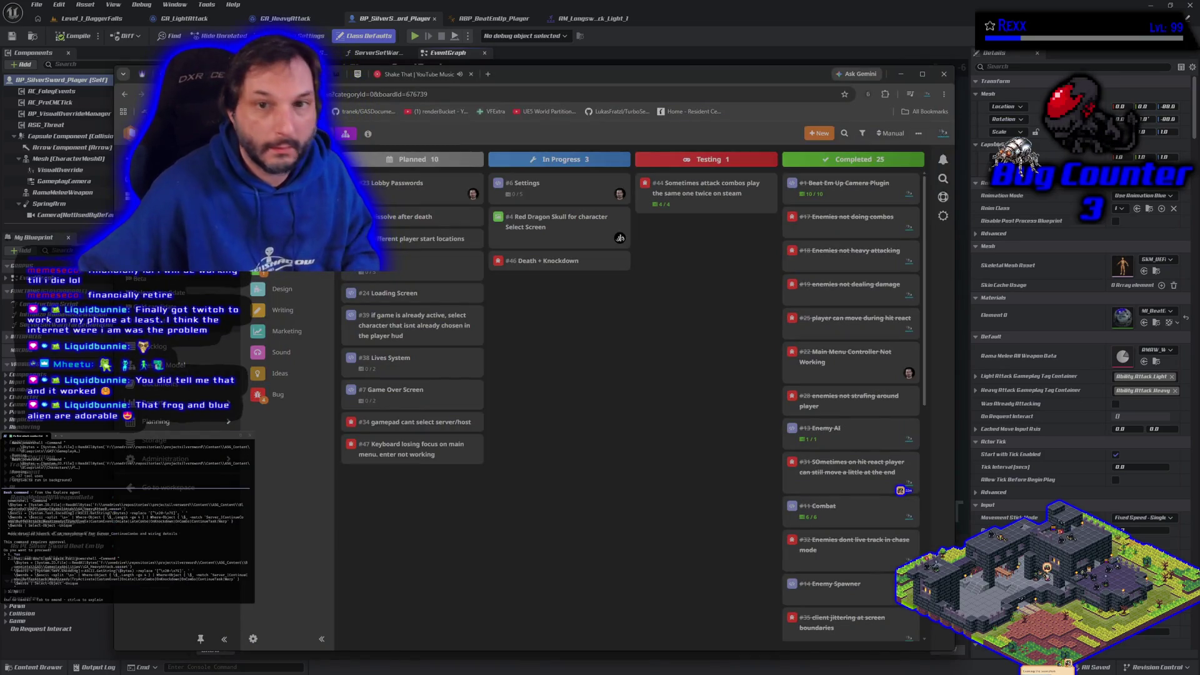
key(alt+Tab)
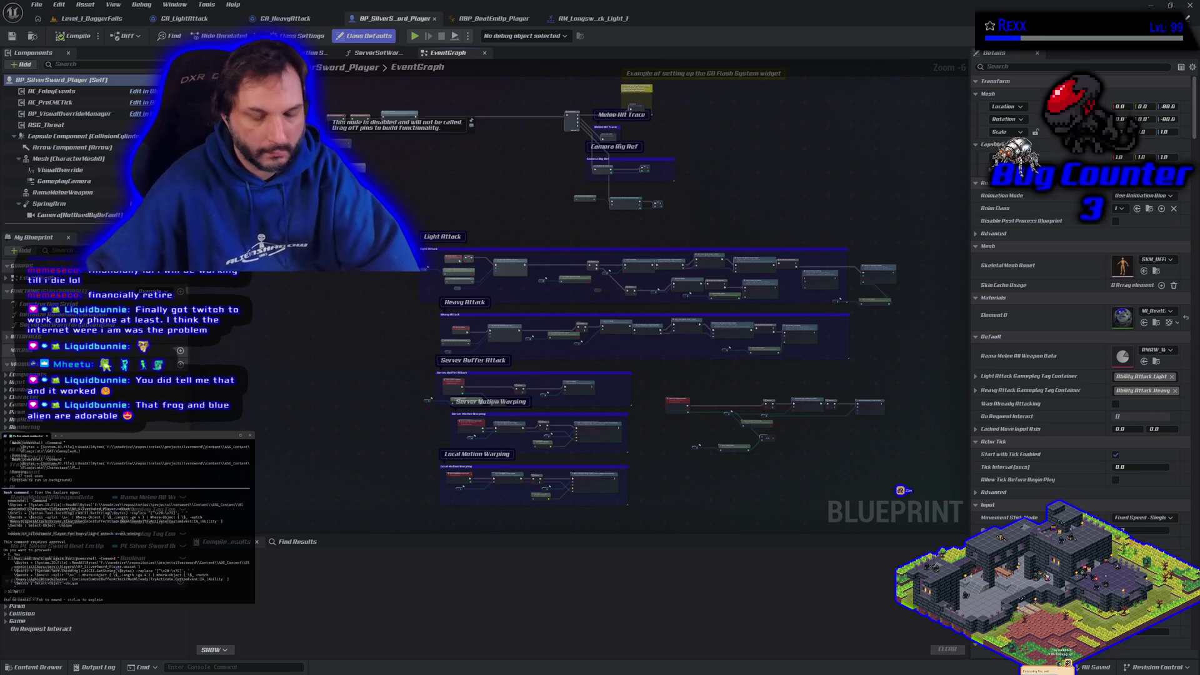
scroll(402, 366, up, 4)
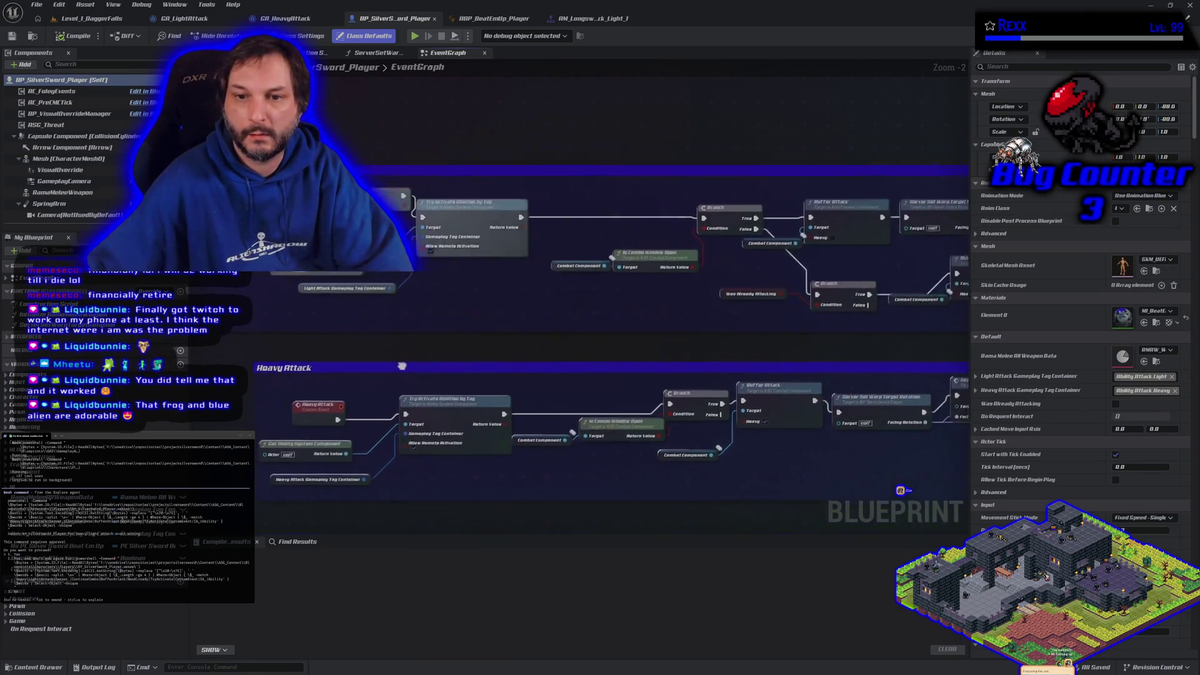
drag(402, 366, 469, 318)
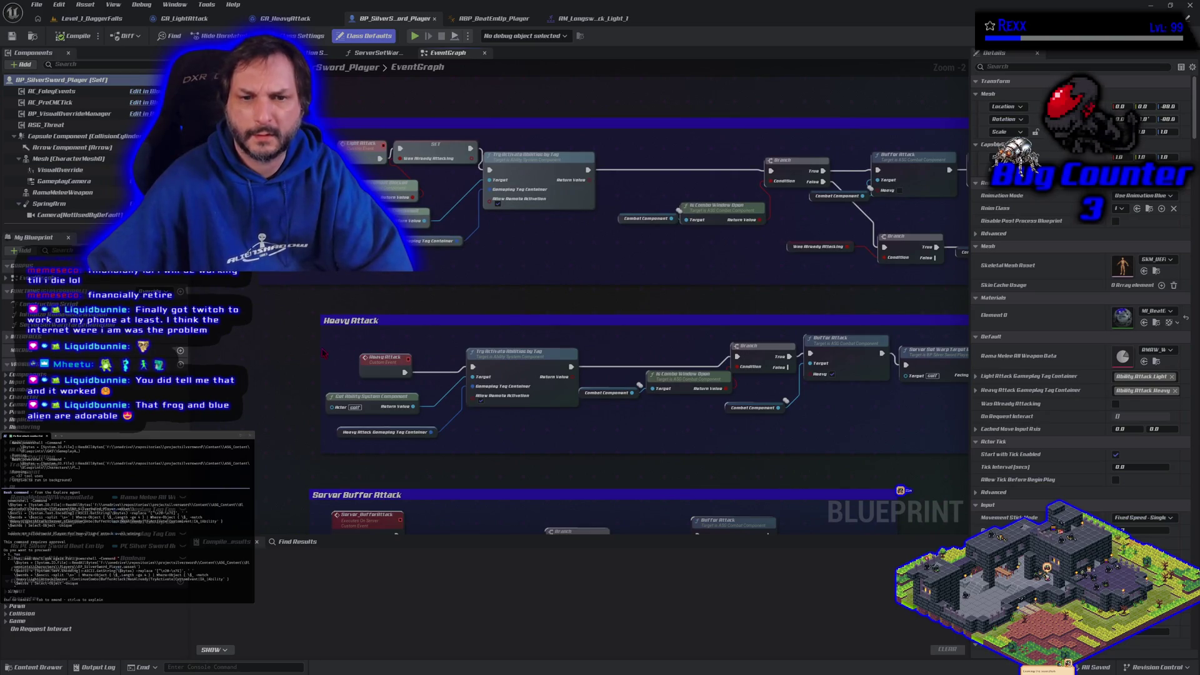
mouse_move(322, 352)
mouse_down()
mouse_move(216, 352)
mouse_move(284, 353)
mouse_up()
mouse_move(514, 355)
mouse_down()
mouse_move(319, 353)
mouse_move(330, 349)
mouse_up()
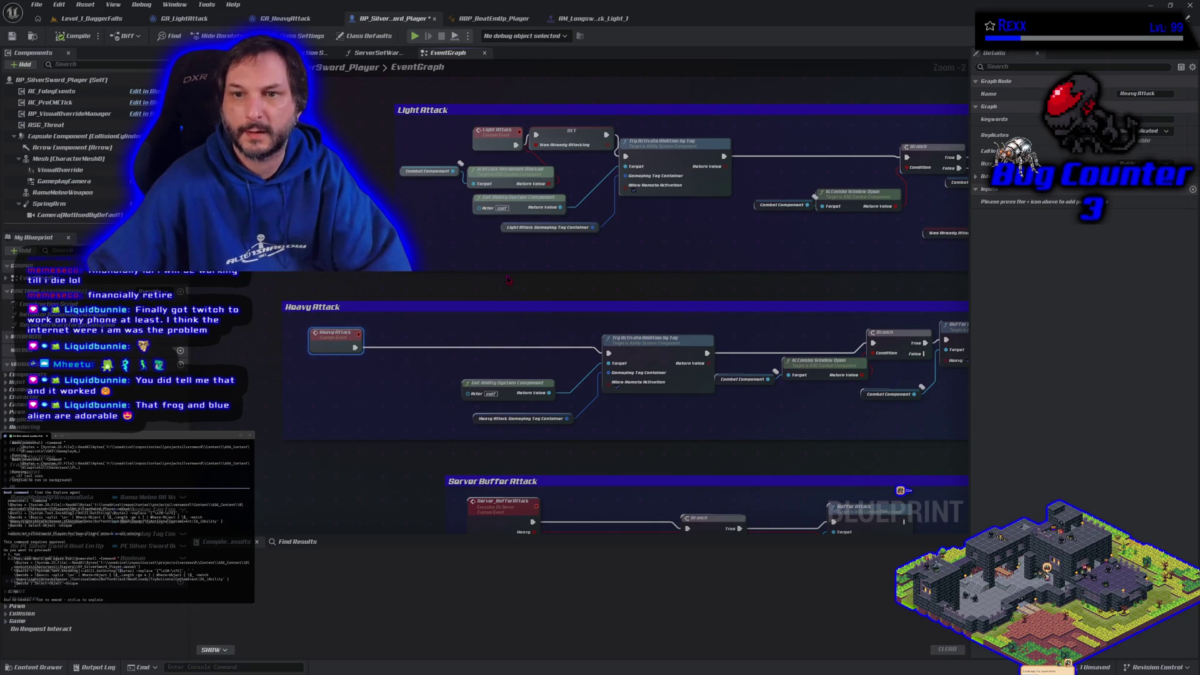
Step: Copy Light Attack's Was Already Attacking check nodes into Heavy Attack, wired event → SET → Try Activate Abilities by Tag
drag(430, 164, 475, 183)
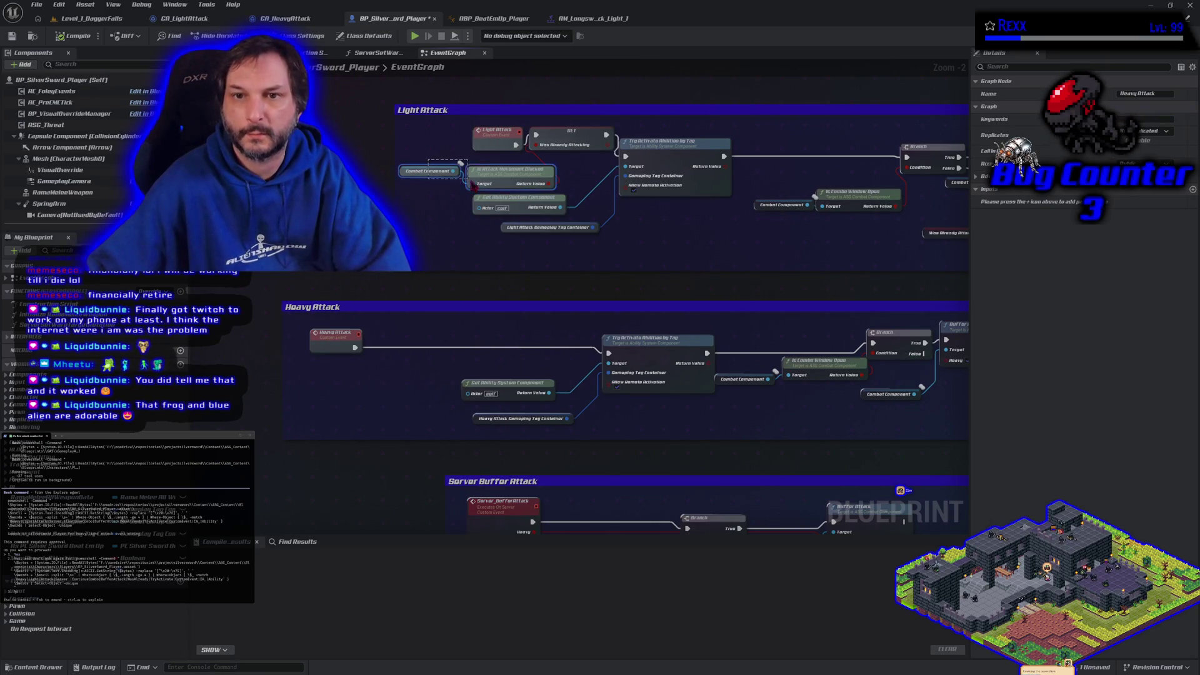
ctrl+click(561, 139)
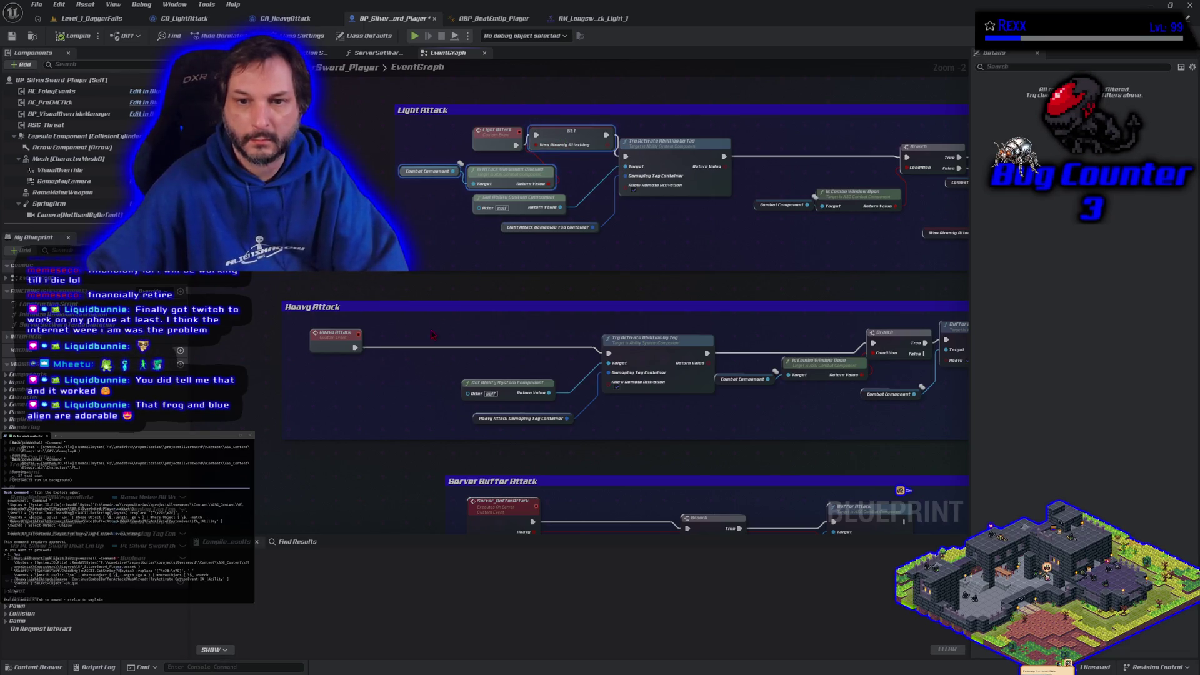
key(ctrl+c)
key(ctrl+v)
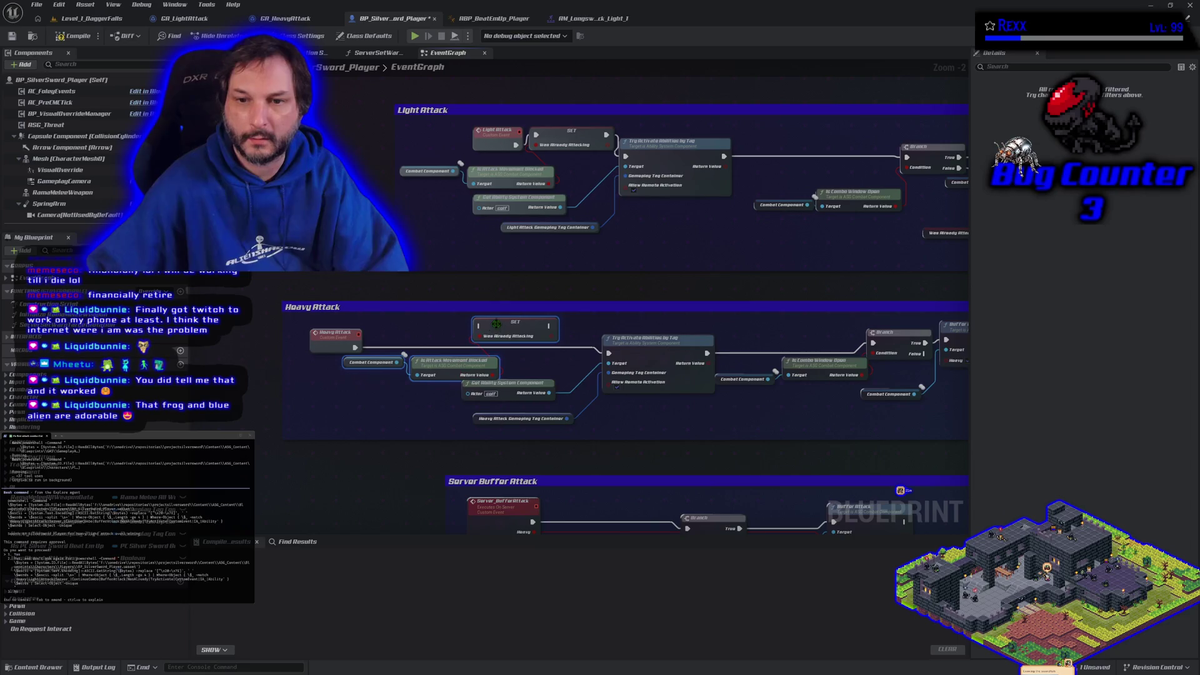
drag(496, 324, 439, 348)
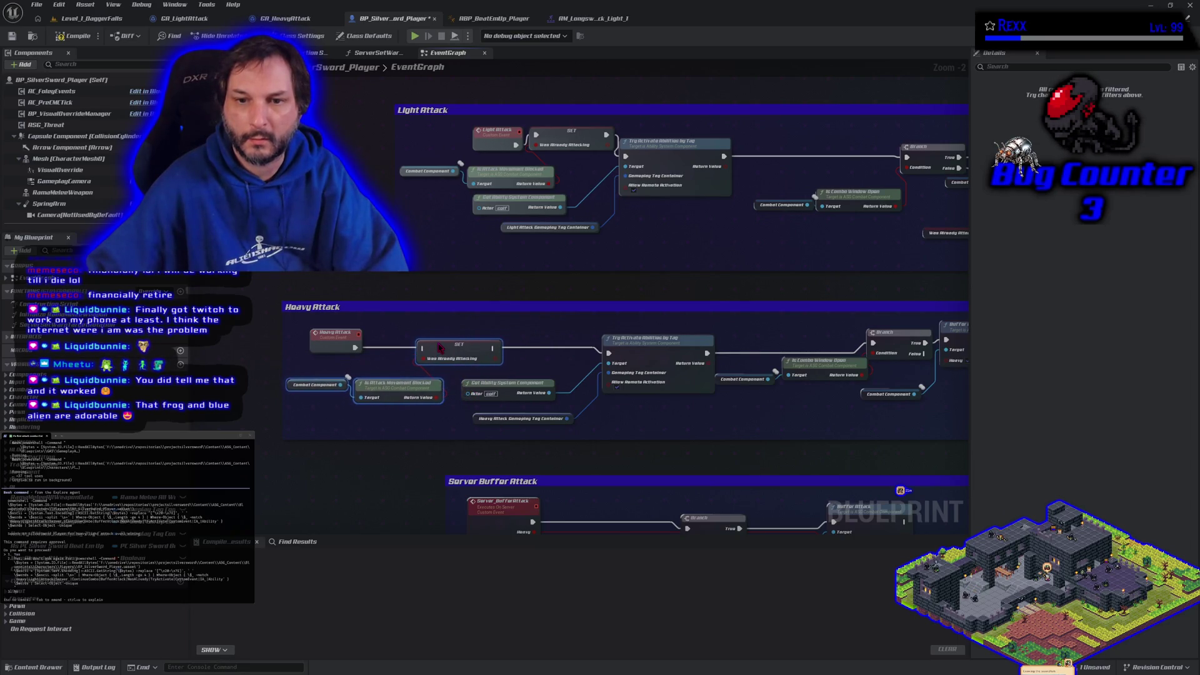
mouse_move(355, 347)
mouse_down()
mouse_move(585, 370)
mouse_move(607, 353)
mouse_up()
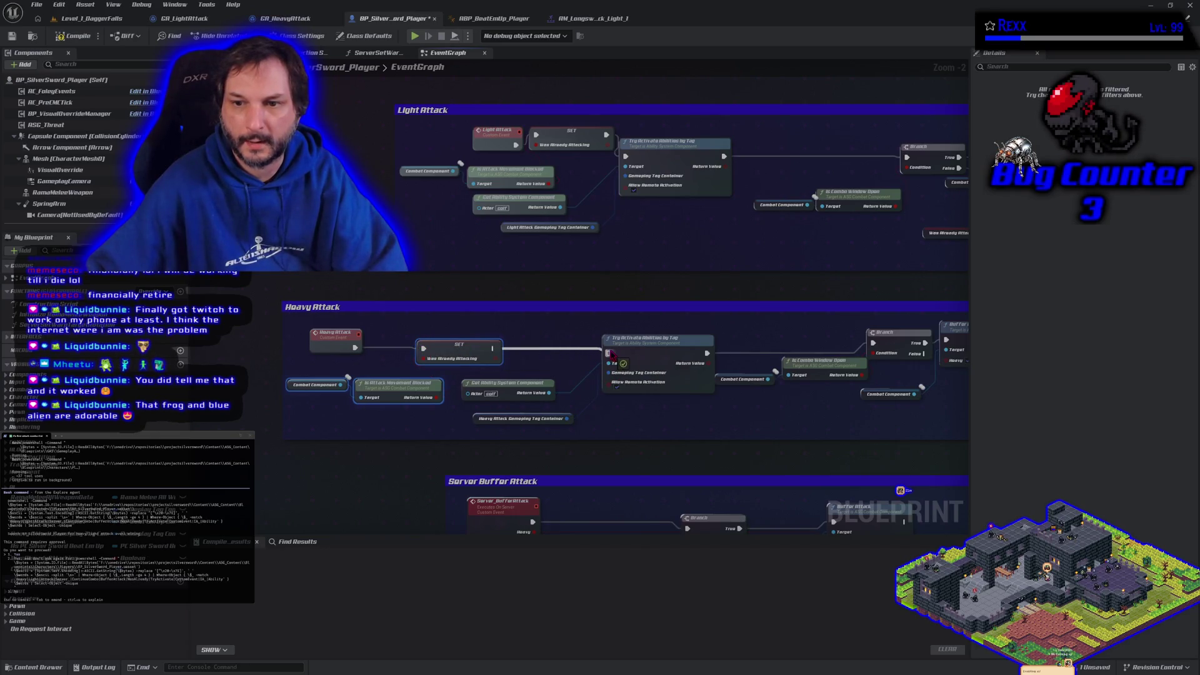
drag(707, 418, 550, 394)
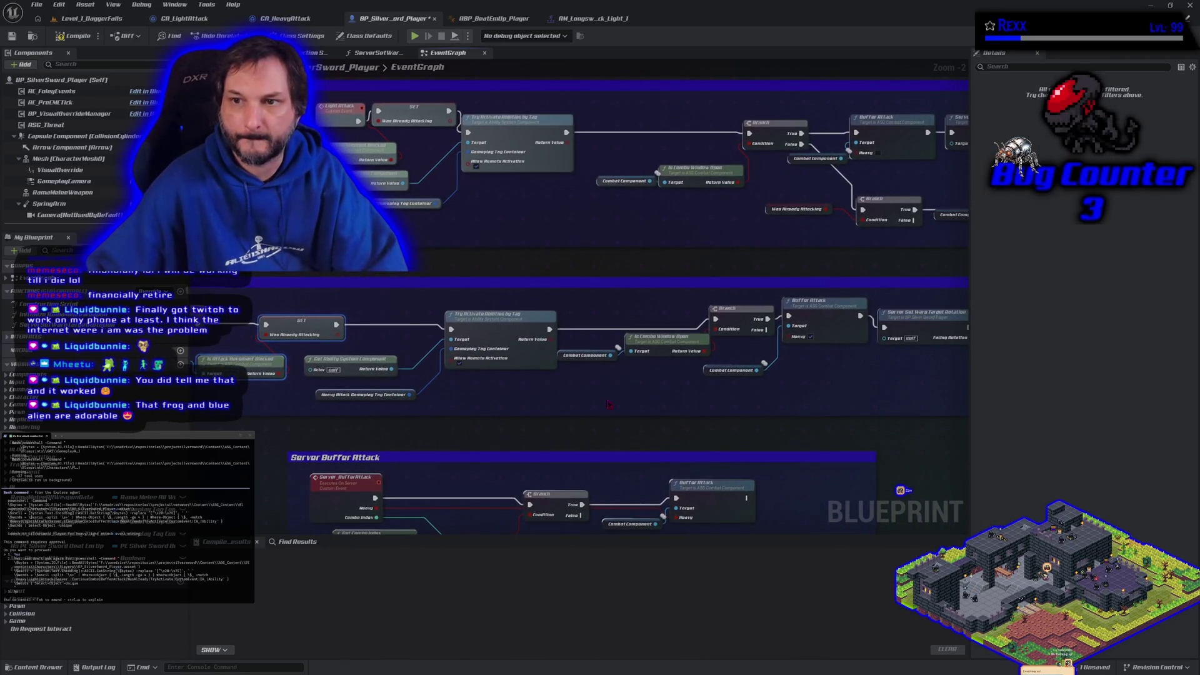
Step: Duplicate the Branch, Buffer Attack, Switch Has Authority and Server Buffer Attack nodes into Heavy Attack, wiring False and Combo Index
drag(807, 398, 490, 385)
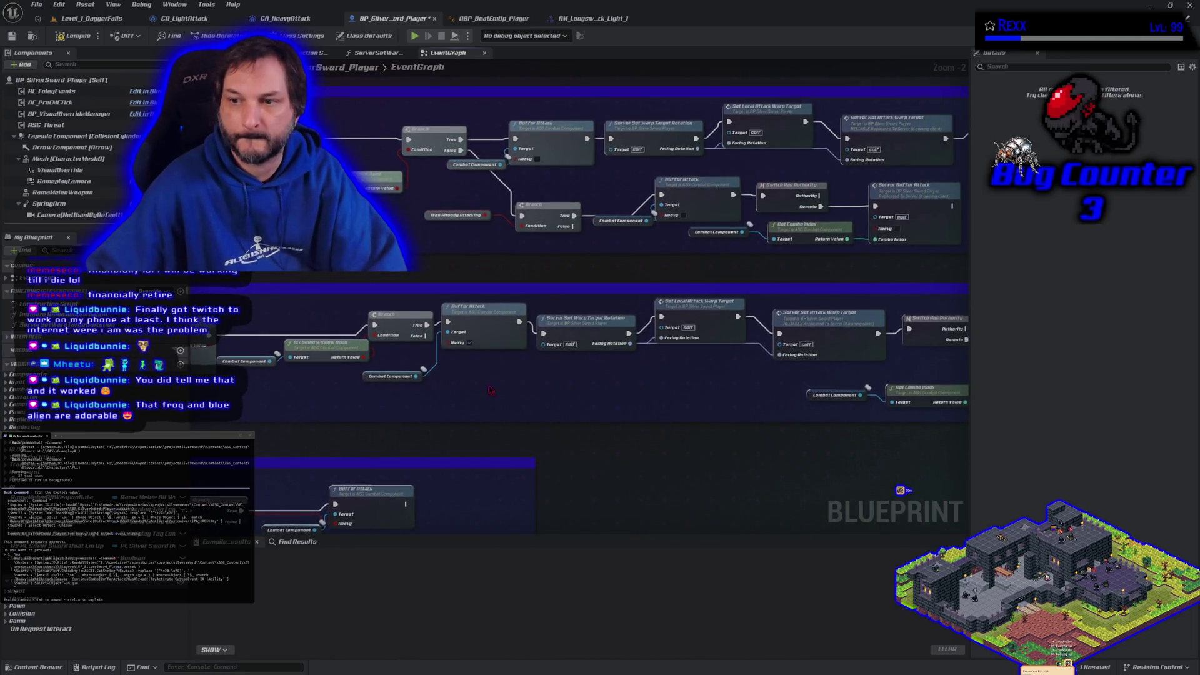
scroll(489, 386, down, 1)
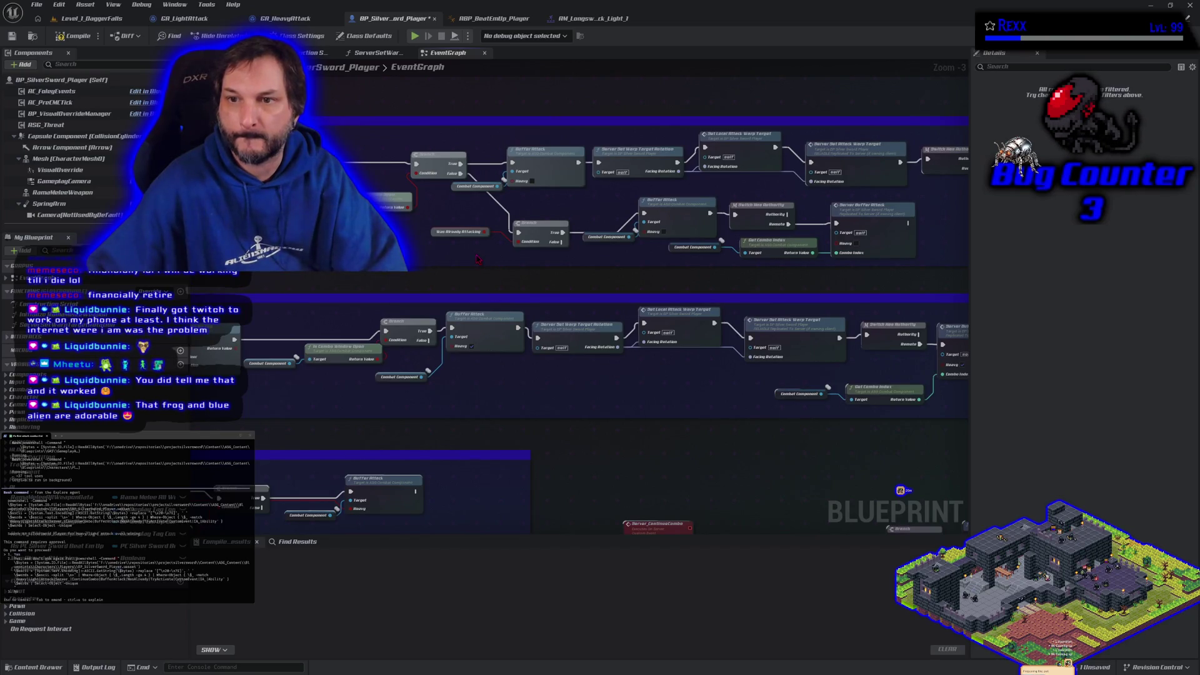
mouse_move(535, 249)
mouse_down()
mouse_move(782, 233)
mouse_move(875, 198)
mouse_up()
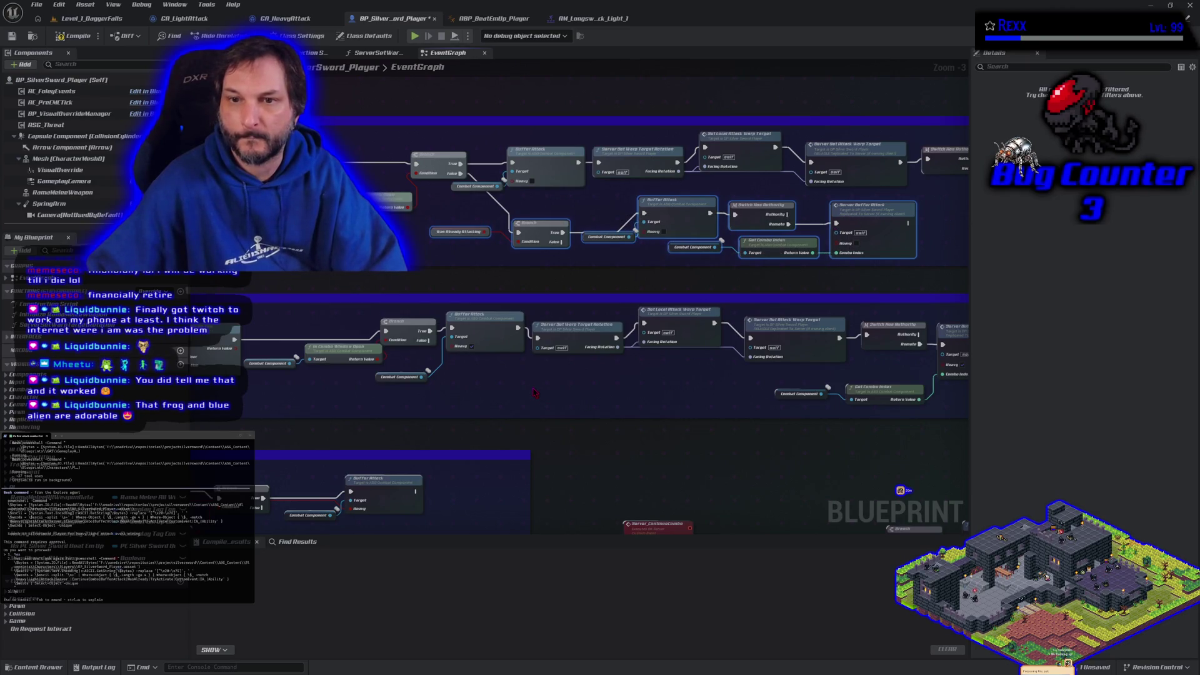
drag(535, 392, 493, 377)
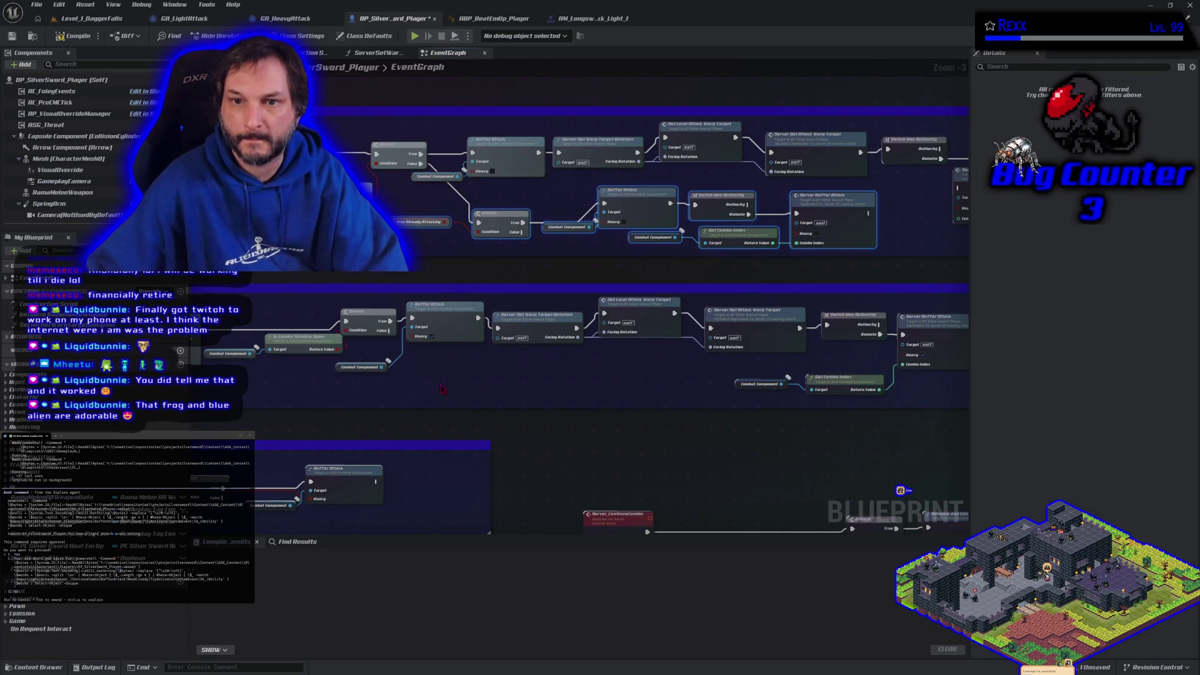
key(ctrl+v)
mouse_move(441, 388)
mouse_down()
mouse_move(515, 365)
mouse_move(506, 413)
mouse_move(452, 377)
mouse_up()
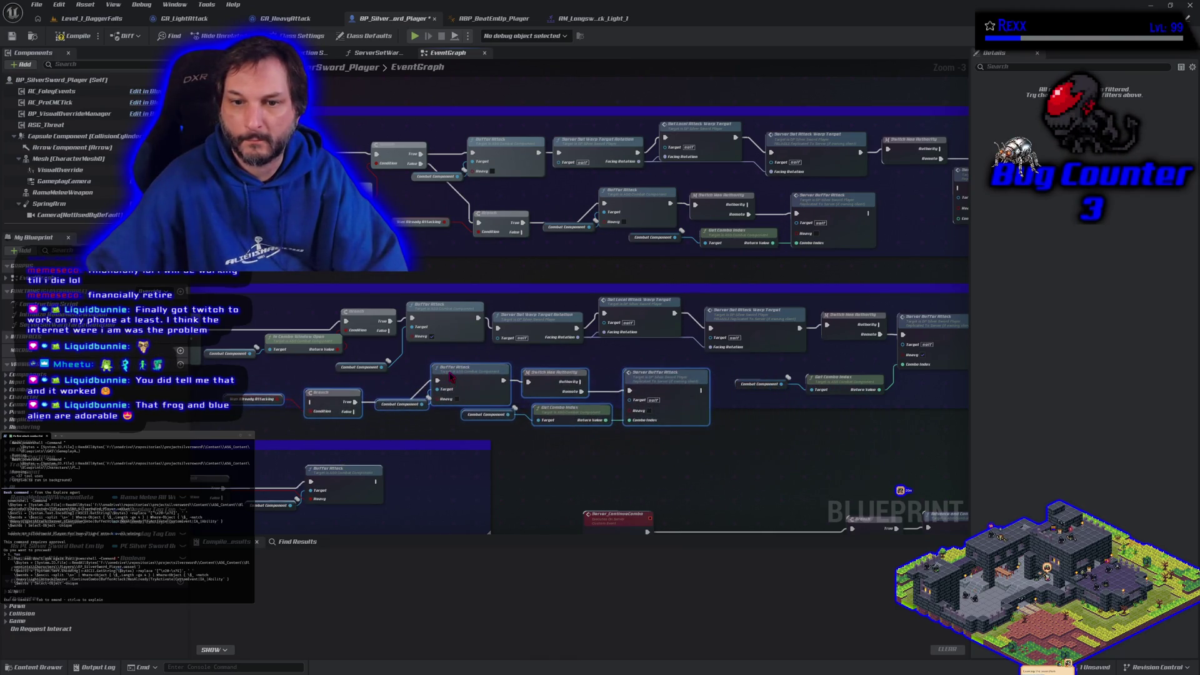
mouse_move(390, 330)
mouse_down()
mouse_move(341, 407)
mouse_move(311, 402)
mouse_up()
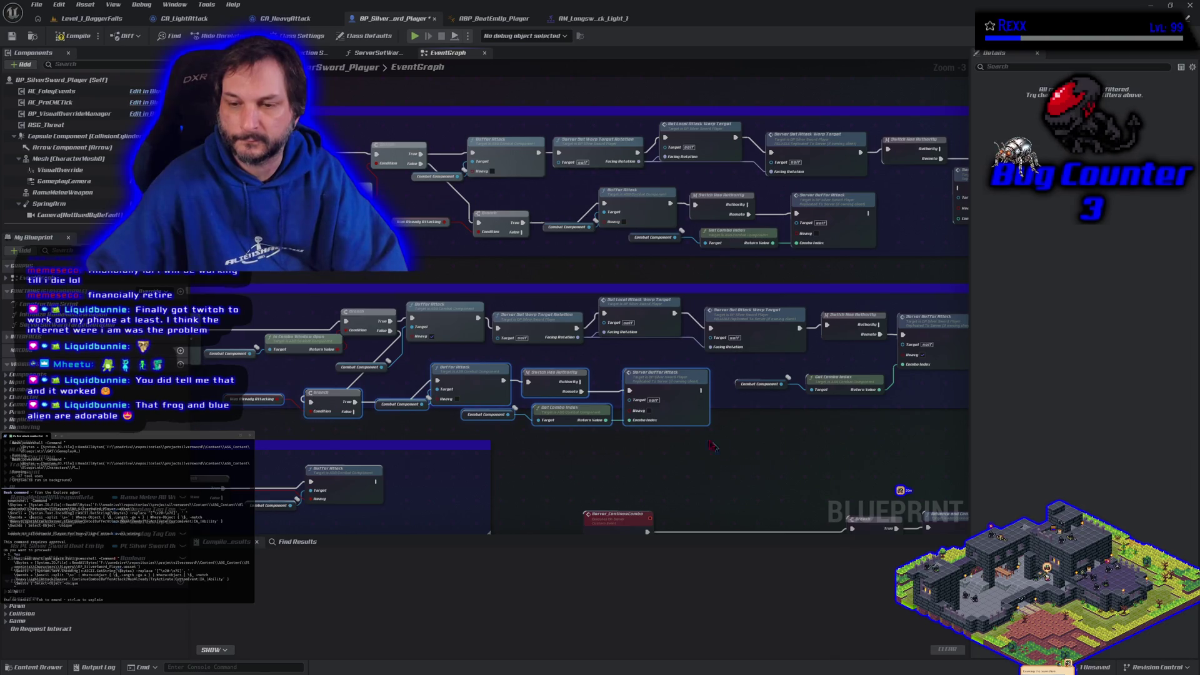
mouse_move(652, 415)
mouse_down()
mouse_move(565, 445)
mouse_move(327, 461)
mouse_move(369, 460)
mouse_up()
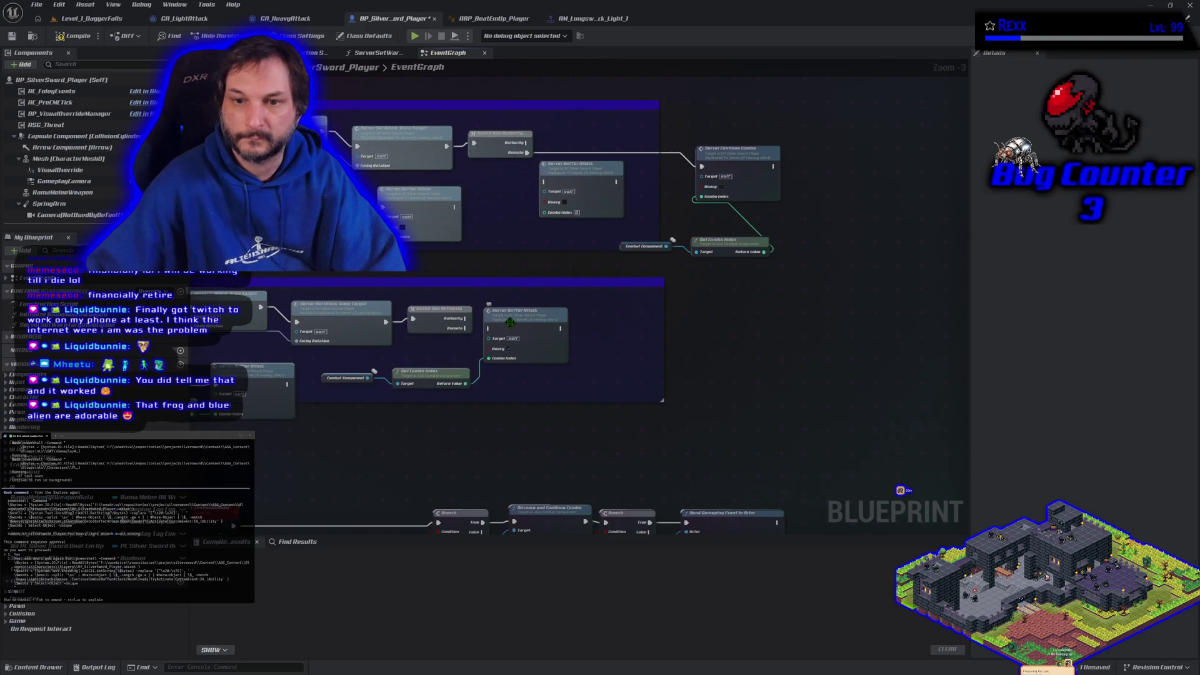
Step: Add a copied Server Continue Combo to Heavy Attack, fed by the Remote path and Get Combo Index
drag(514, 329, 518, 385)
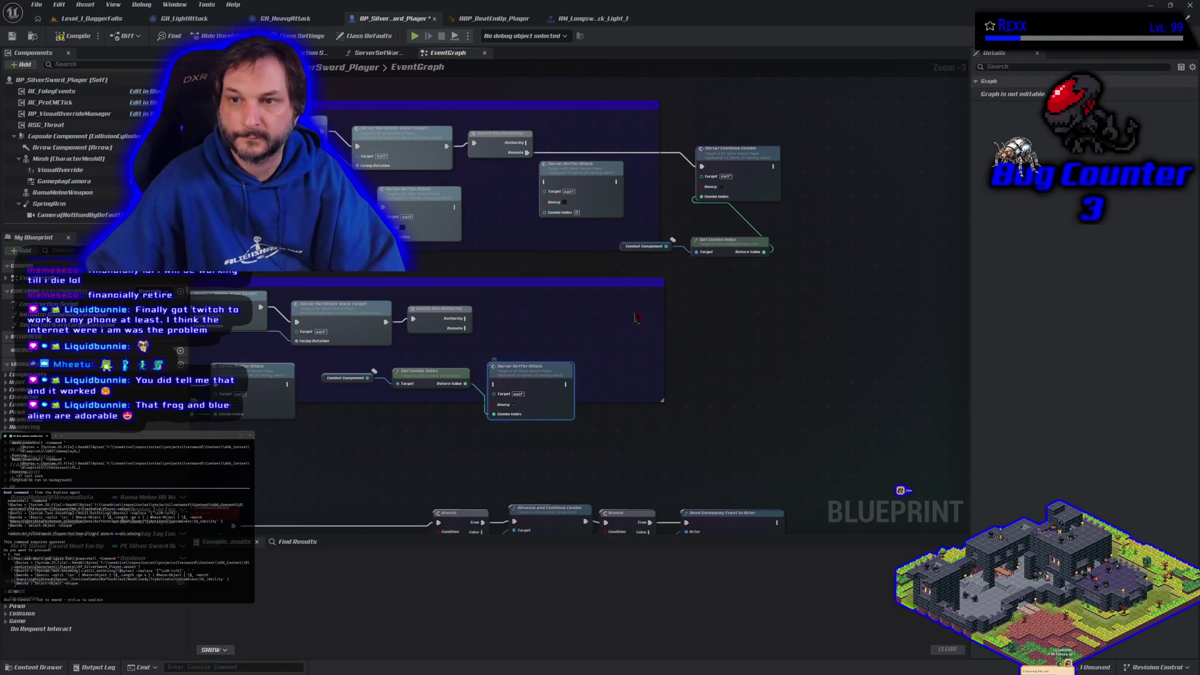
alt+click(495, 414)
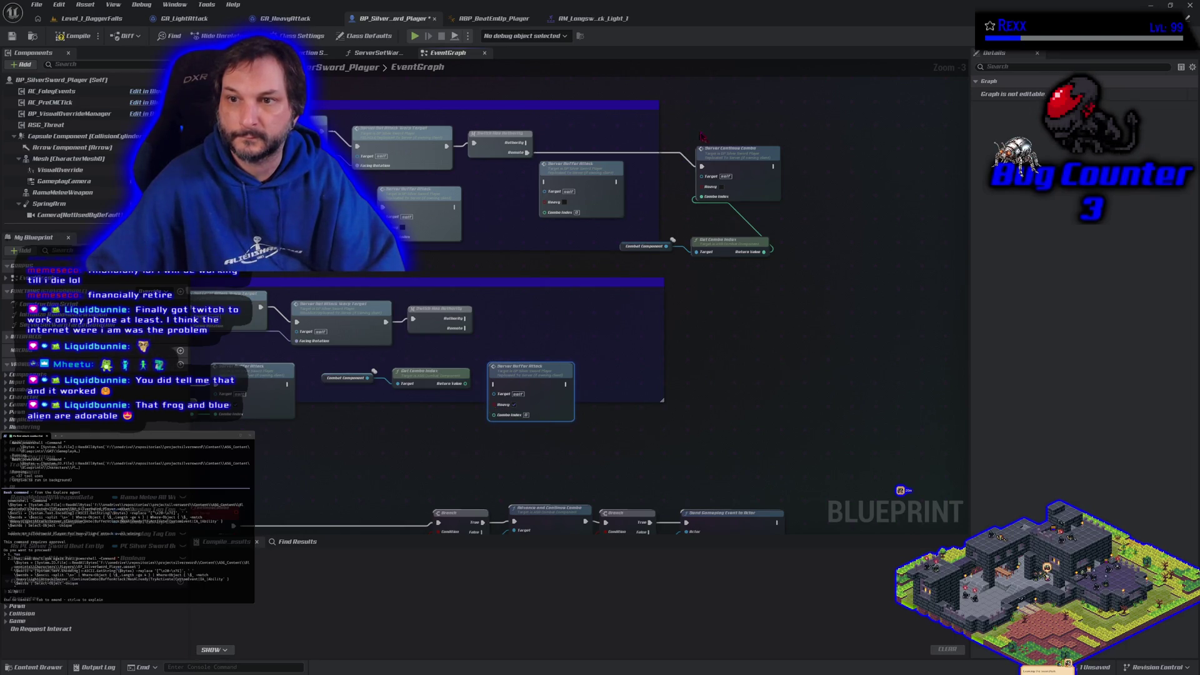
click(722, 159)
key(ctrl+c)
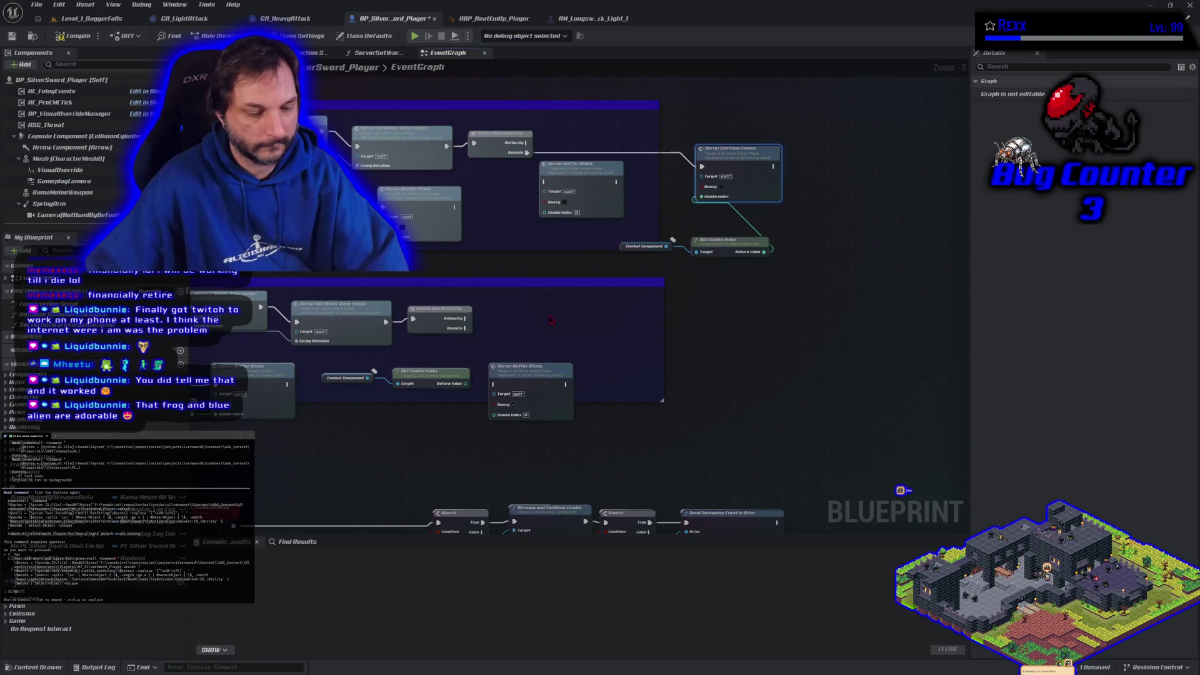
key(ctrl+v)
drag(576, 326, 545, 306)
mouse_move(467, 328)
mouse_down()
mouse_move(503, 344)
mouse_move(520, 313)
mouse_up()
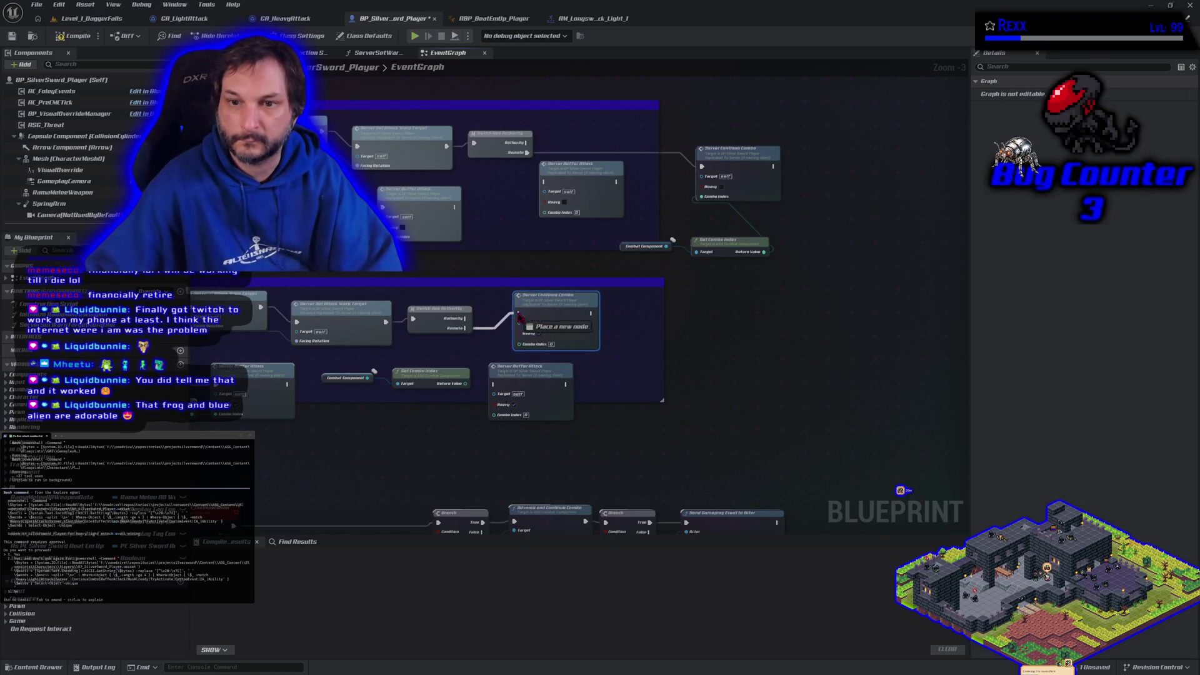
mouse_move(466, 383)
mouse_down()
mouse_move(497, 389)
mouse_move(517, 343)
mouse_up()
Step: Compile and save BP_SilverSword_Player, then bring the lower graph section into view
click(71, 36)
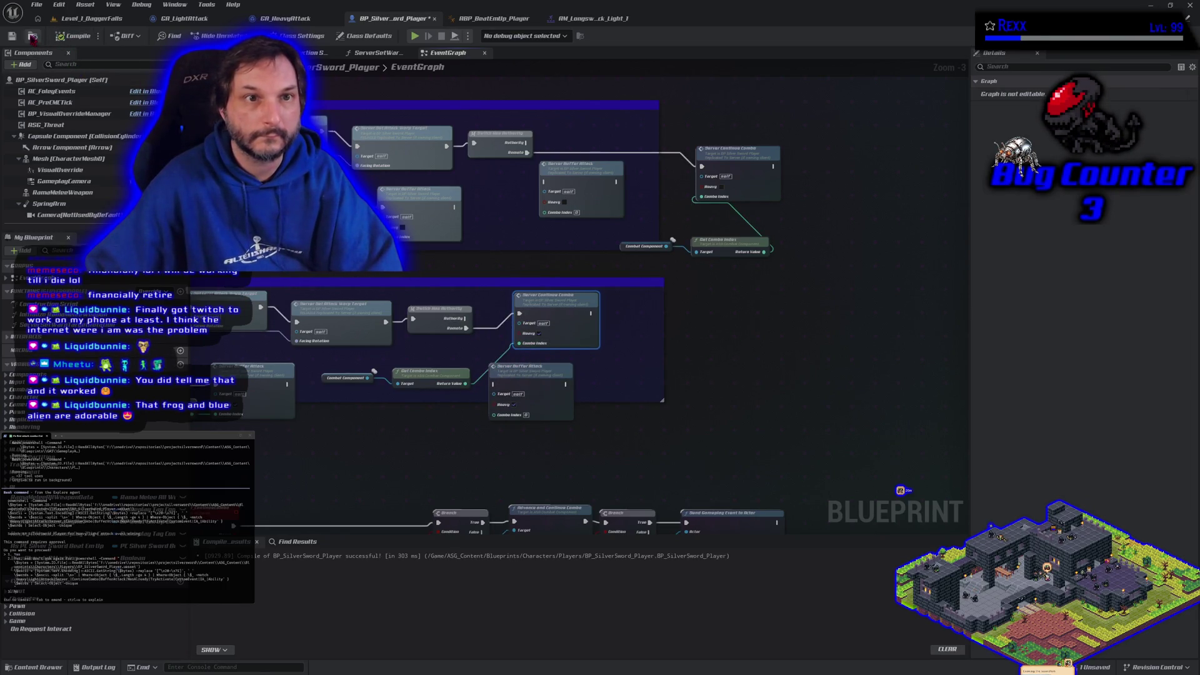
click(12, 36)
click(364, 470)
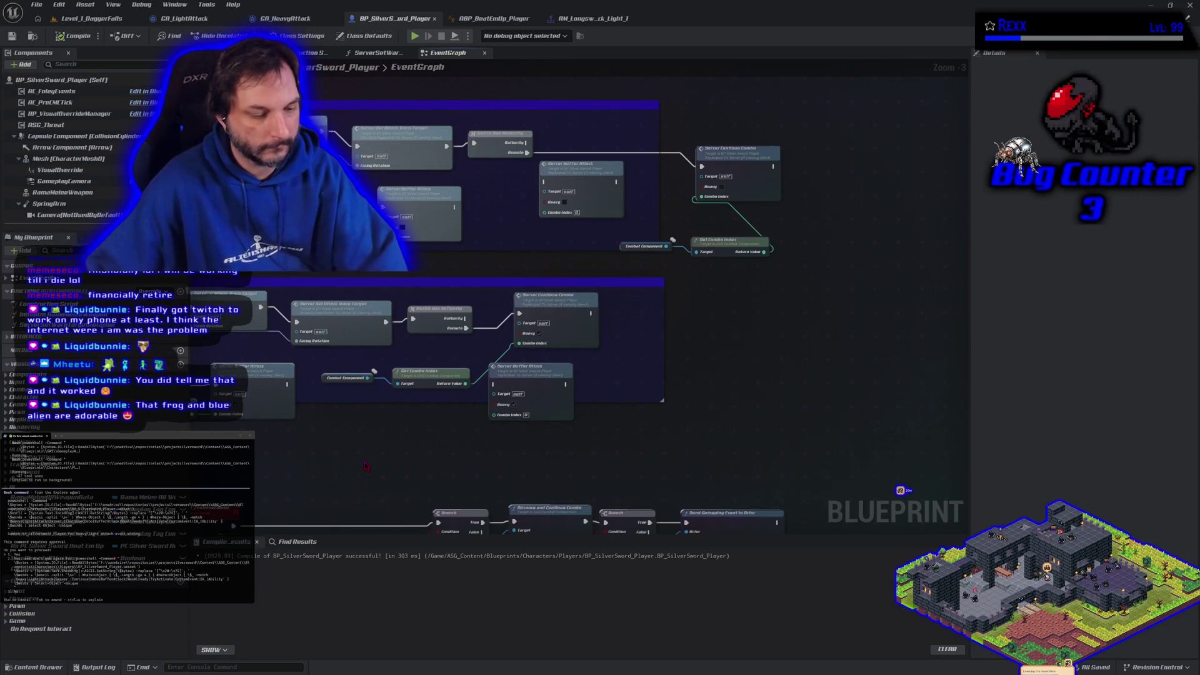
scroll(370, 446, down, 1)
drag(368, 446, 576, 272)
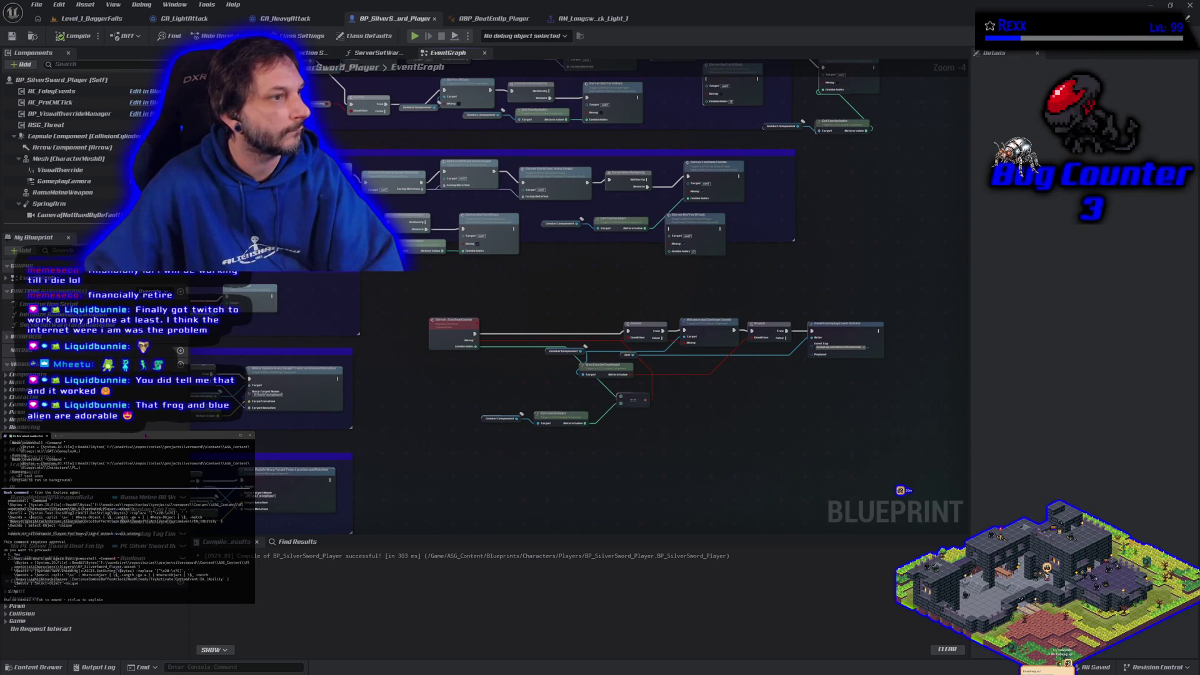
Step: Approve each of the assistant agent's five proceed prompts in the terminal
key(Return)
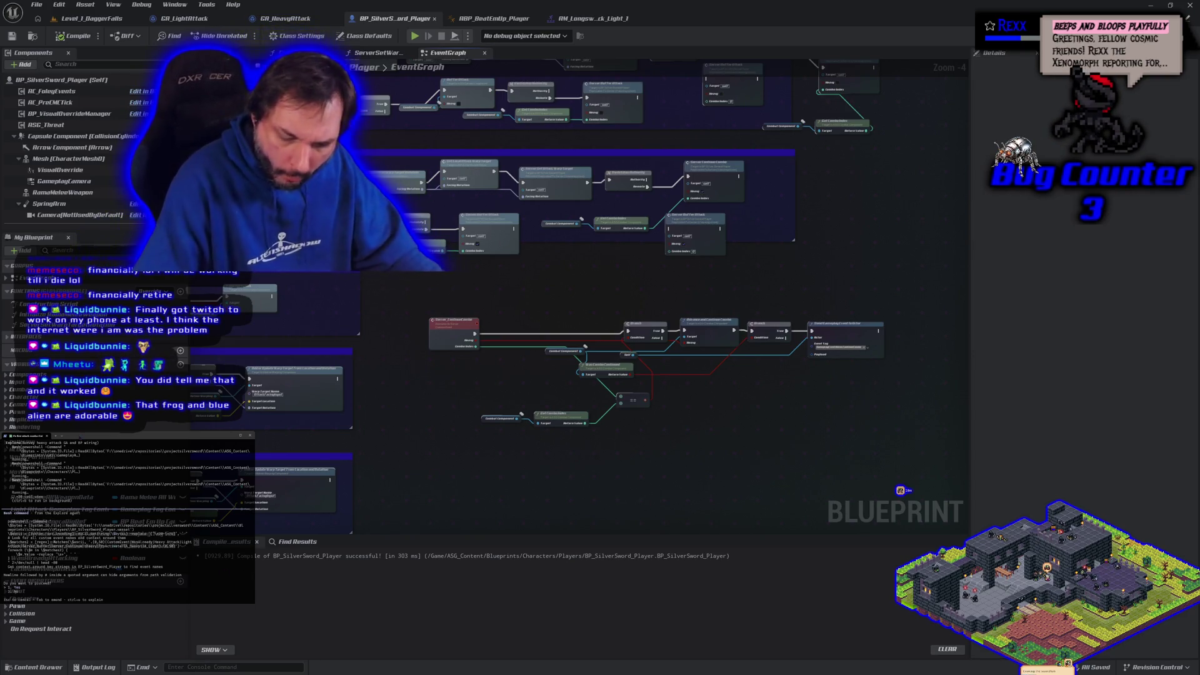
key(Return)
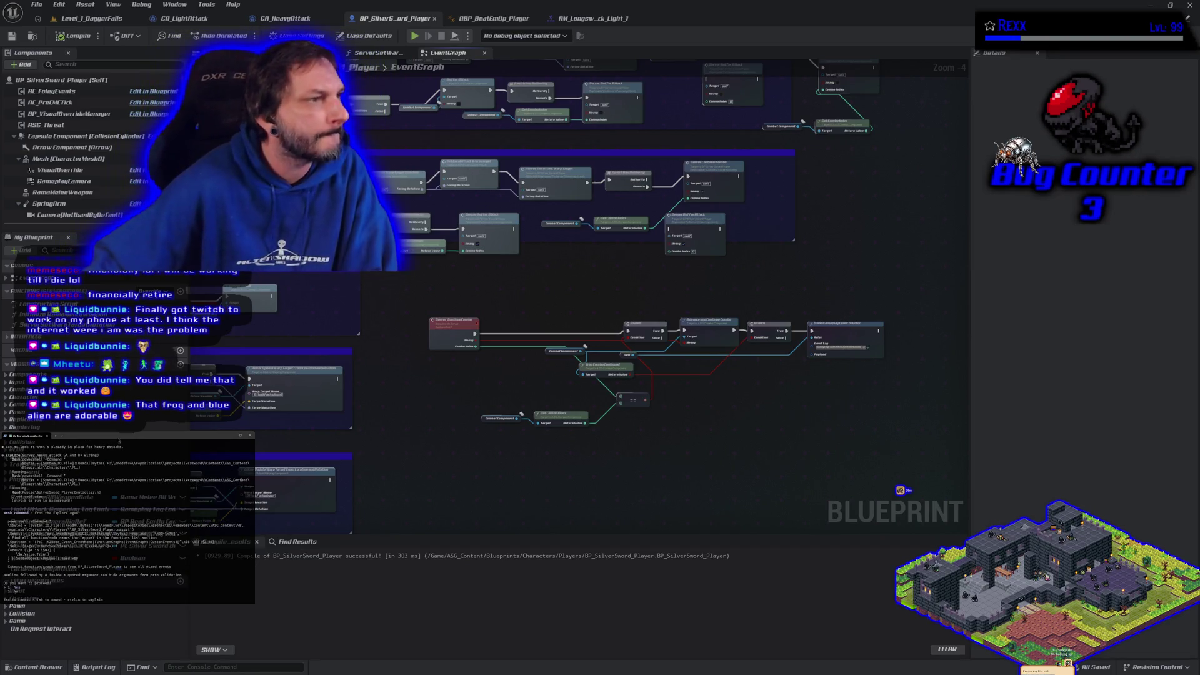
key(Return)
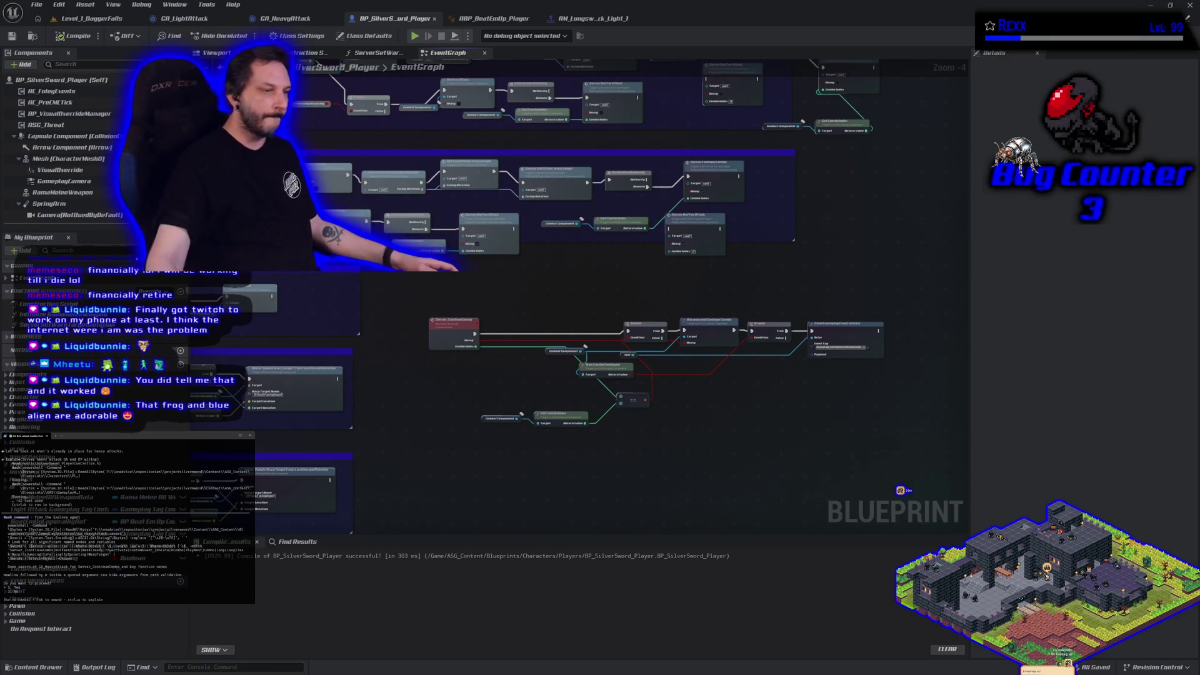
key(Return)
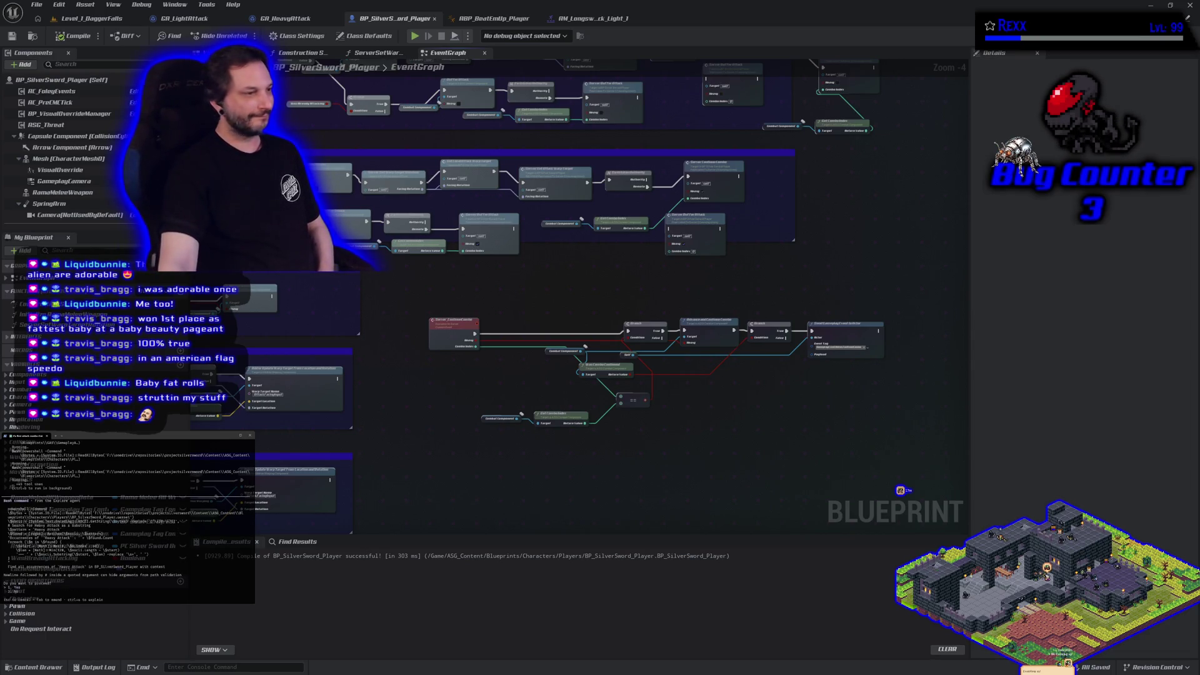
key(Return)
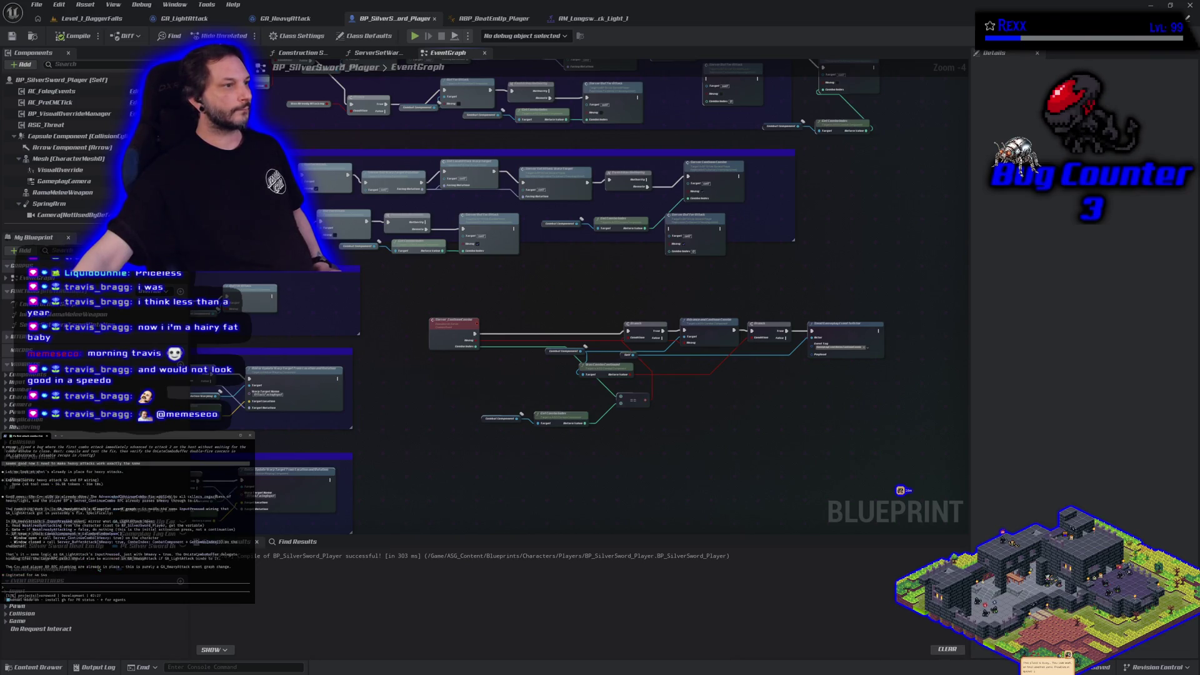
Step: Enter the agent request 'Done, now the same bug fix for the server on heavy attacks'
text(Done, now the same bug fix for the server on heavy attacks)
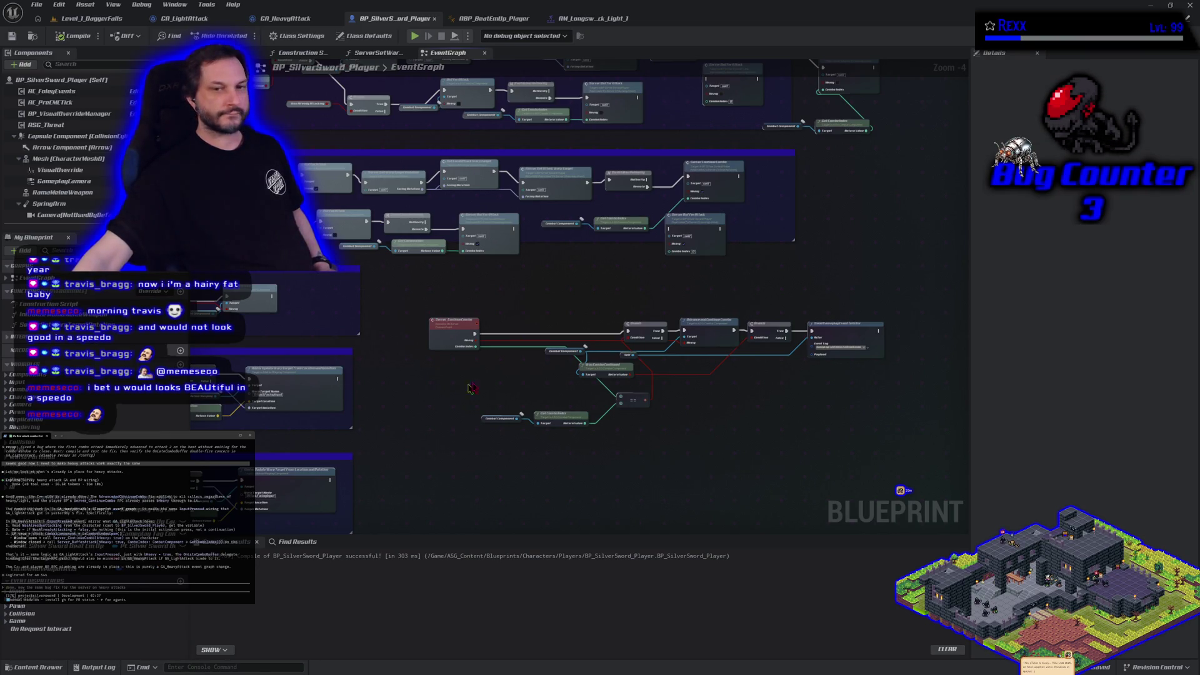
scroll(472, 388, down, 2)
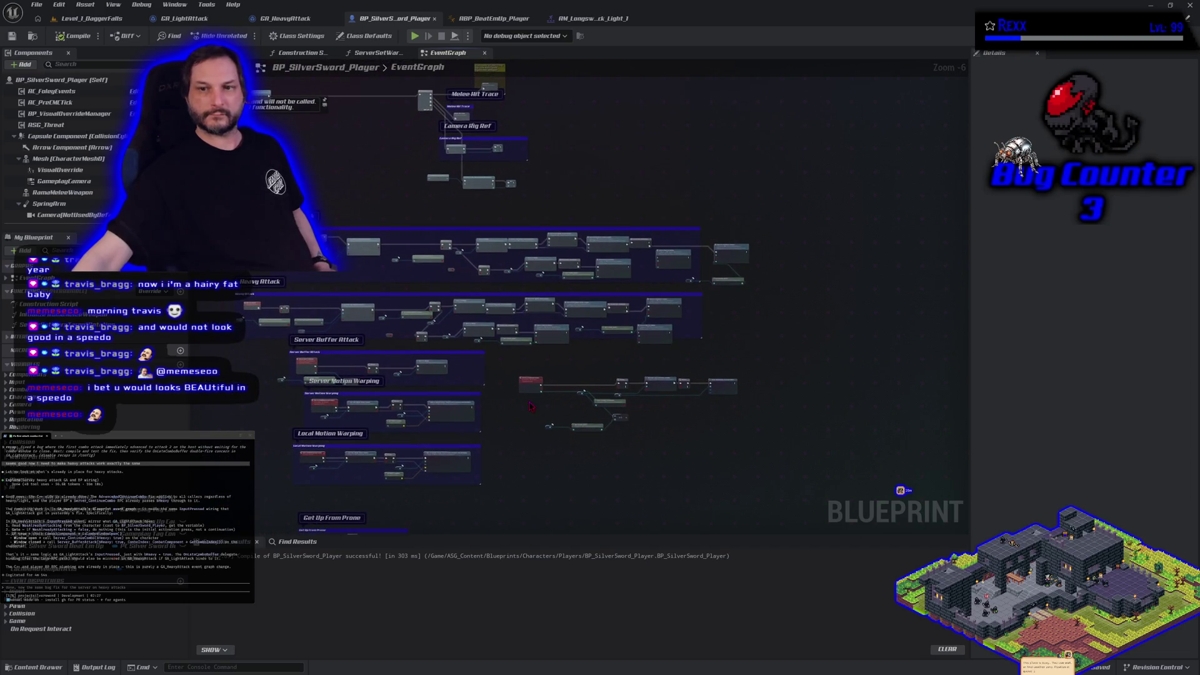
scroll(530, 407, up, 1)
Step: Marquee-select the Light Attack, Heavy Attack and Server Buffer Attack comment boxes together
mouse_move(531, 407)
mouse_down()
mouse_move(647, 437)
mouse_move(619, 435)
mouse_up()
scroll(458, 348, down, 1)
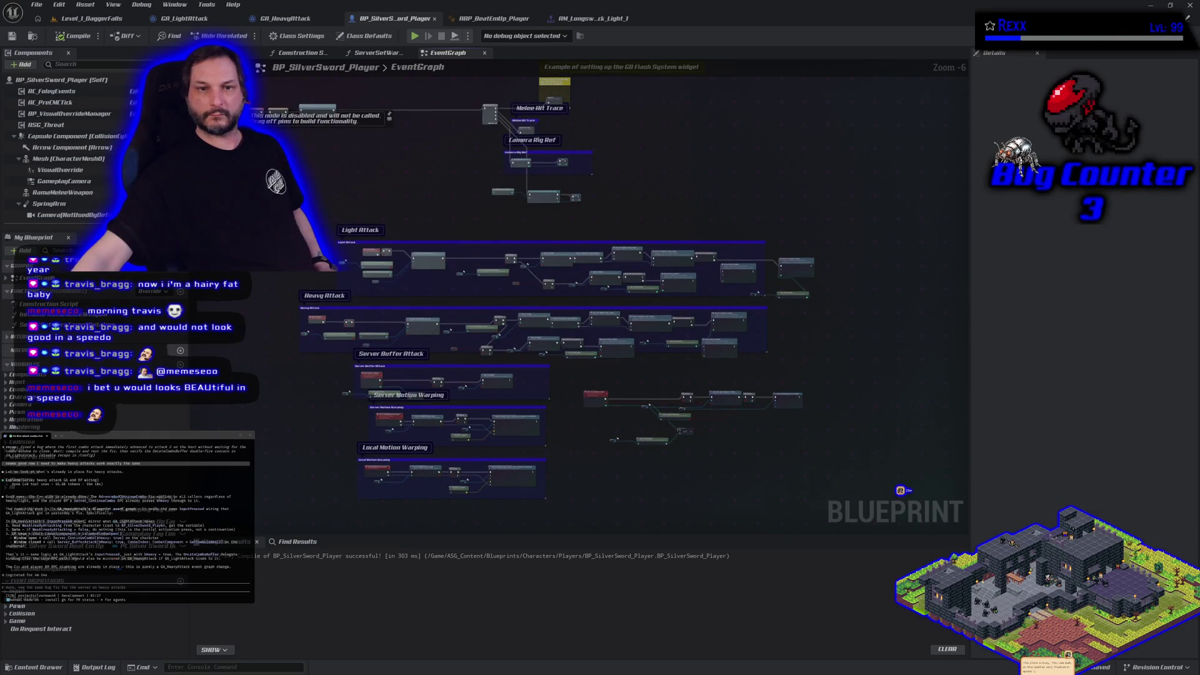
mouse_move(285, 223)
mouse_down()
mouse_move(769, 282)
mouse_move(774, 382)
mouse_move(819, 407)
mouse_move(868, 528)
mouse_up()
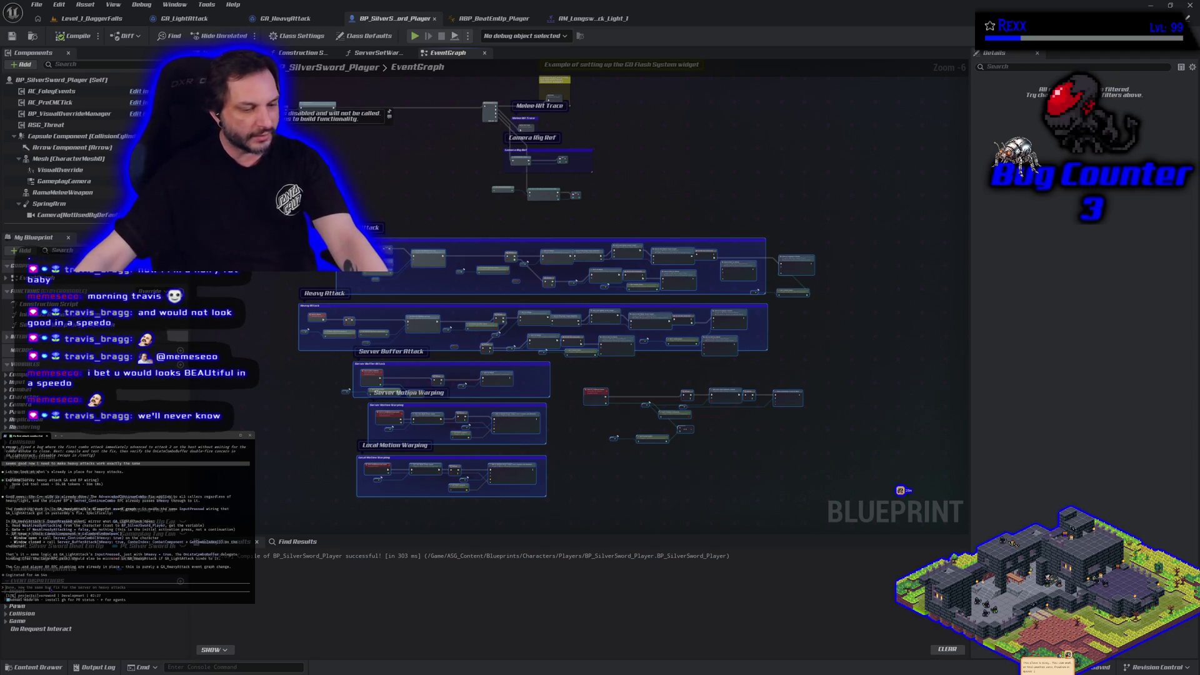
Step: Submit the copied attack-section node text as the agent's prompt, deselect the graph, then switch to Chrome
key(ctrl+v)
key(Return)
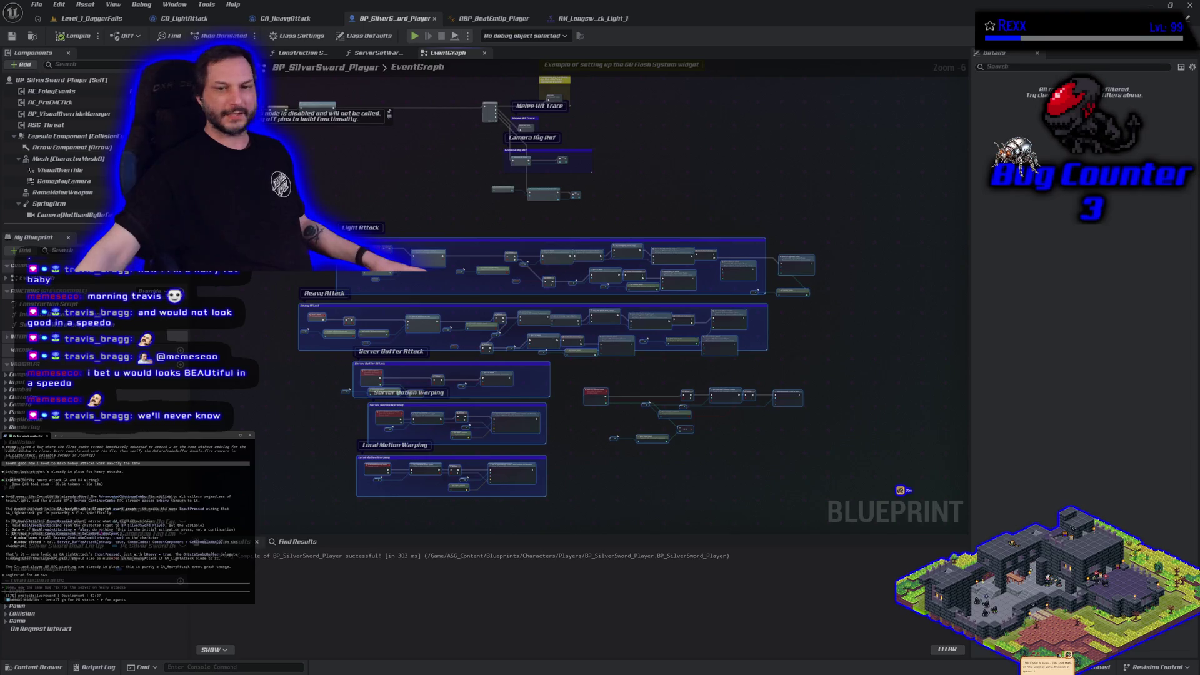
key(ctrl+v)
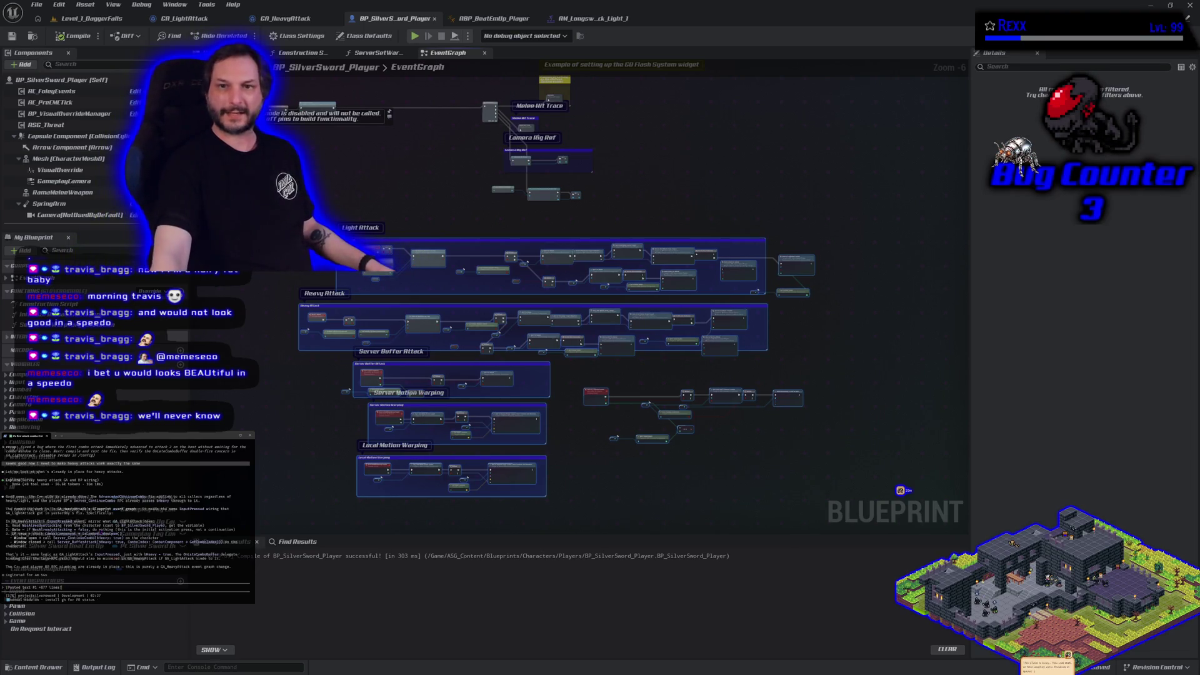
key(Return)
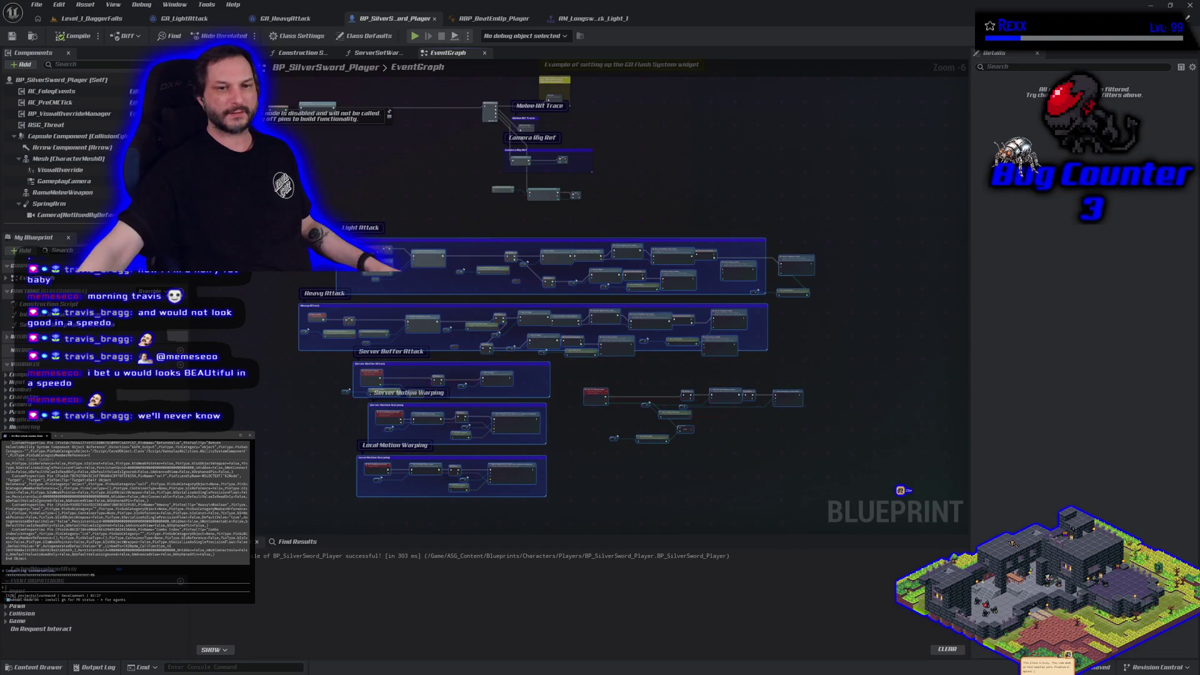
click(305, 440)
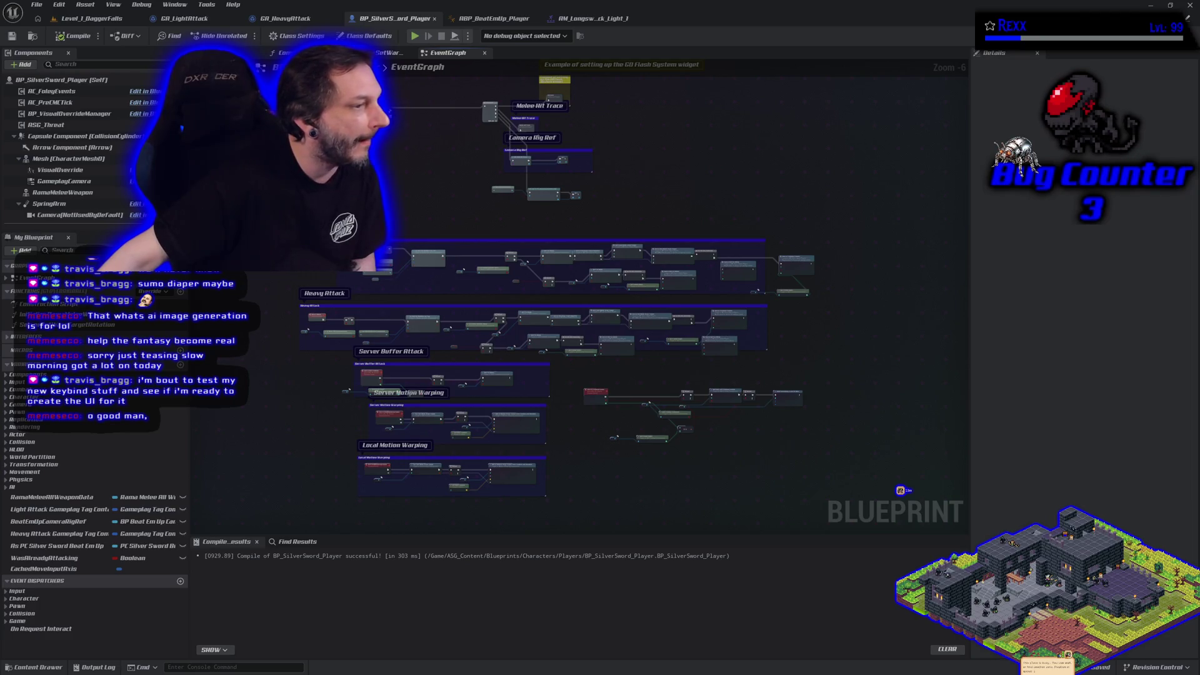
key(alt+Tab)
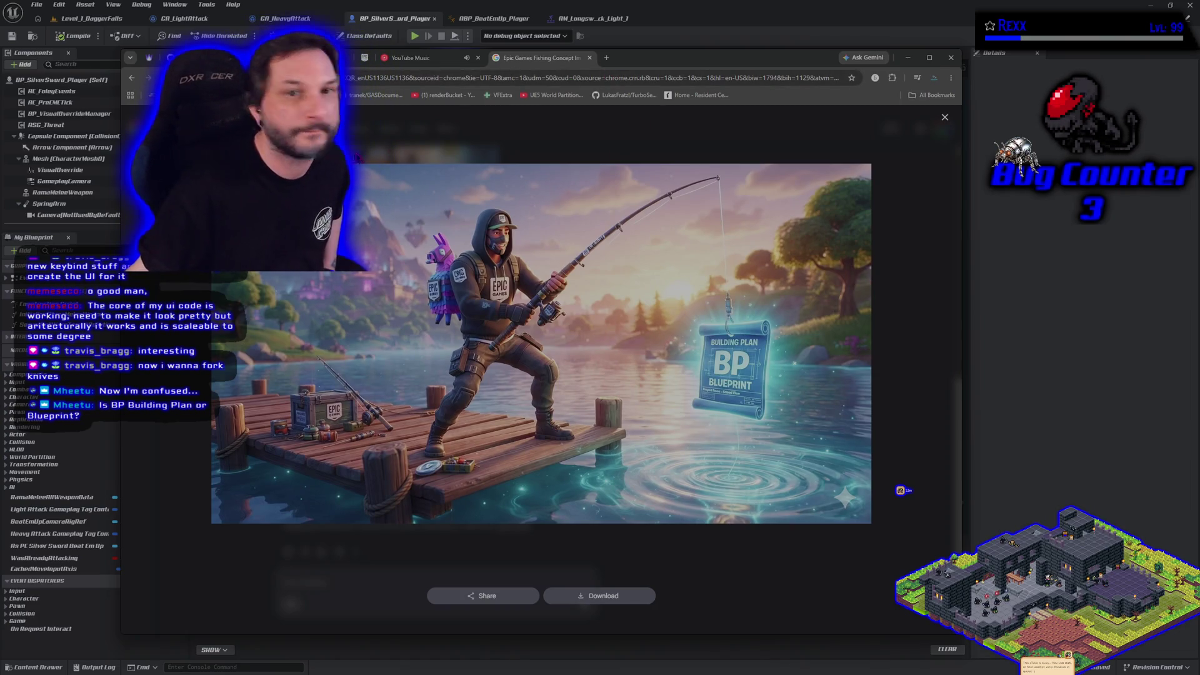
Step: Inspect the generated fishing image enlarged, then minimize Chrome to return to Unreal
key(Escape)
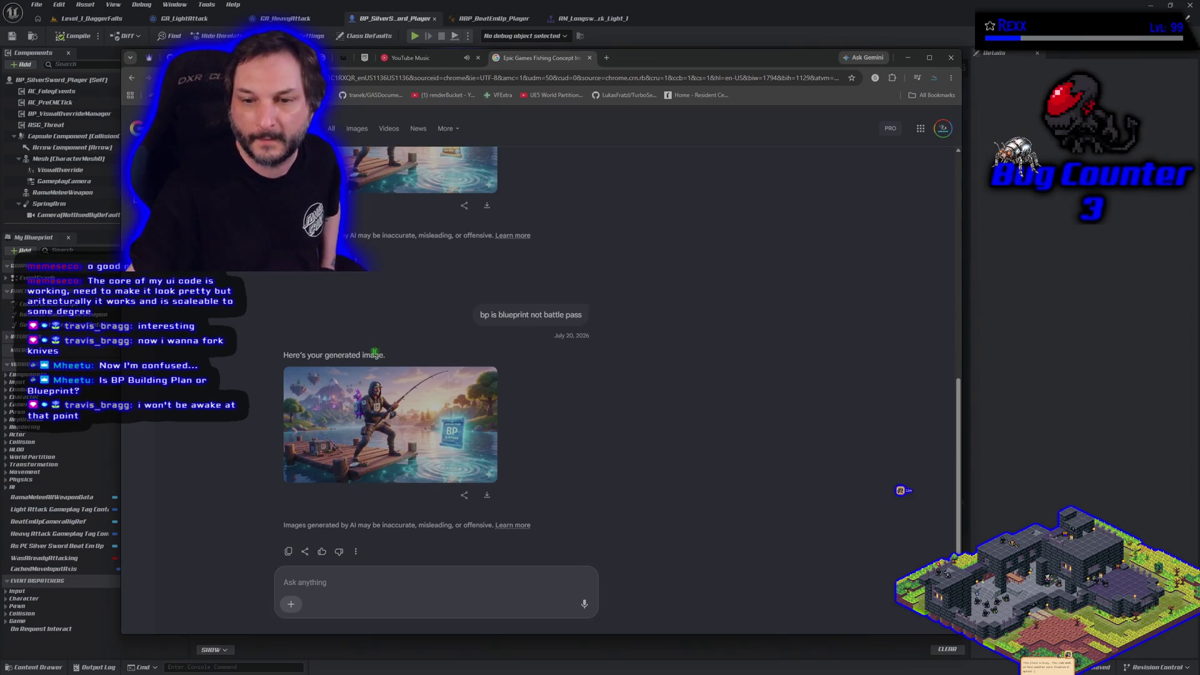
click(450, 462)
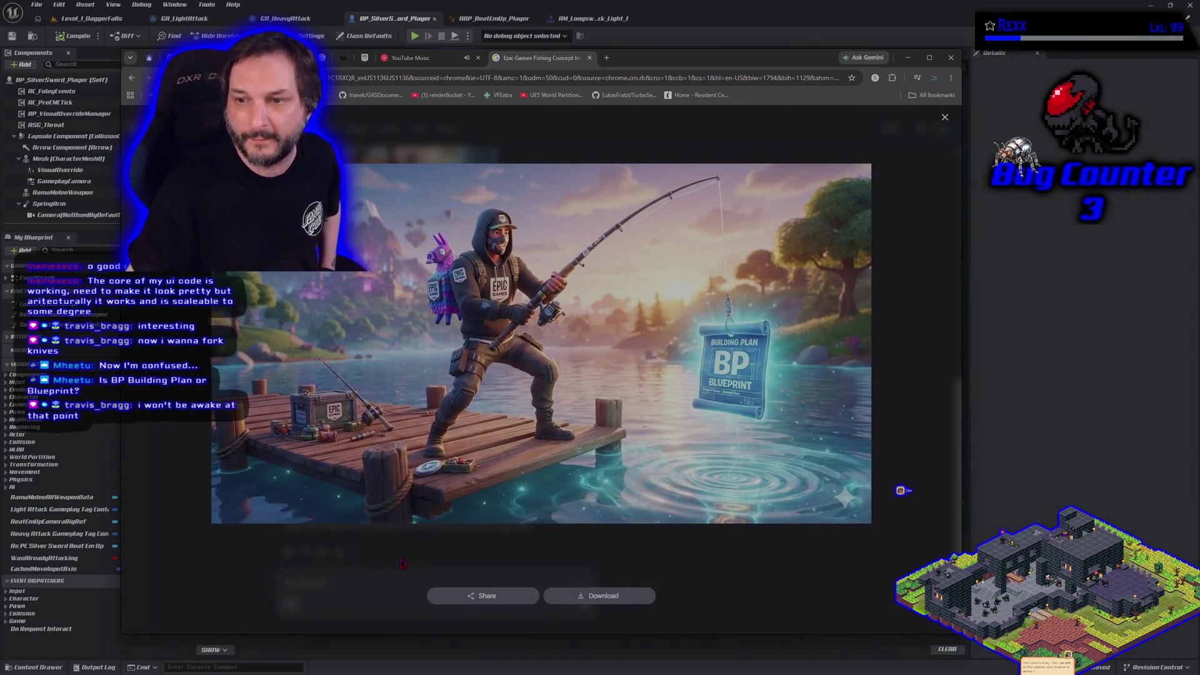
key(Escape)
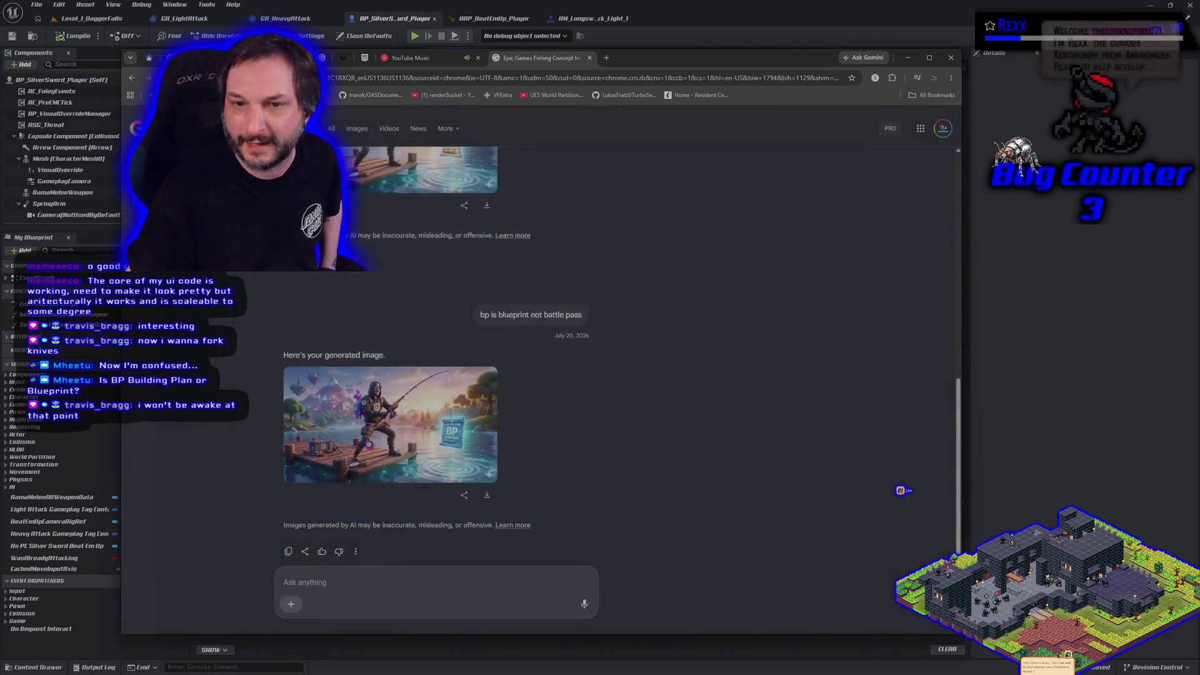
scroll(366, 406, up, 2)
scroll(366, 407, down, 2)
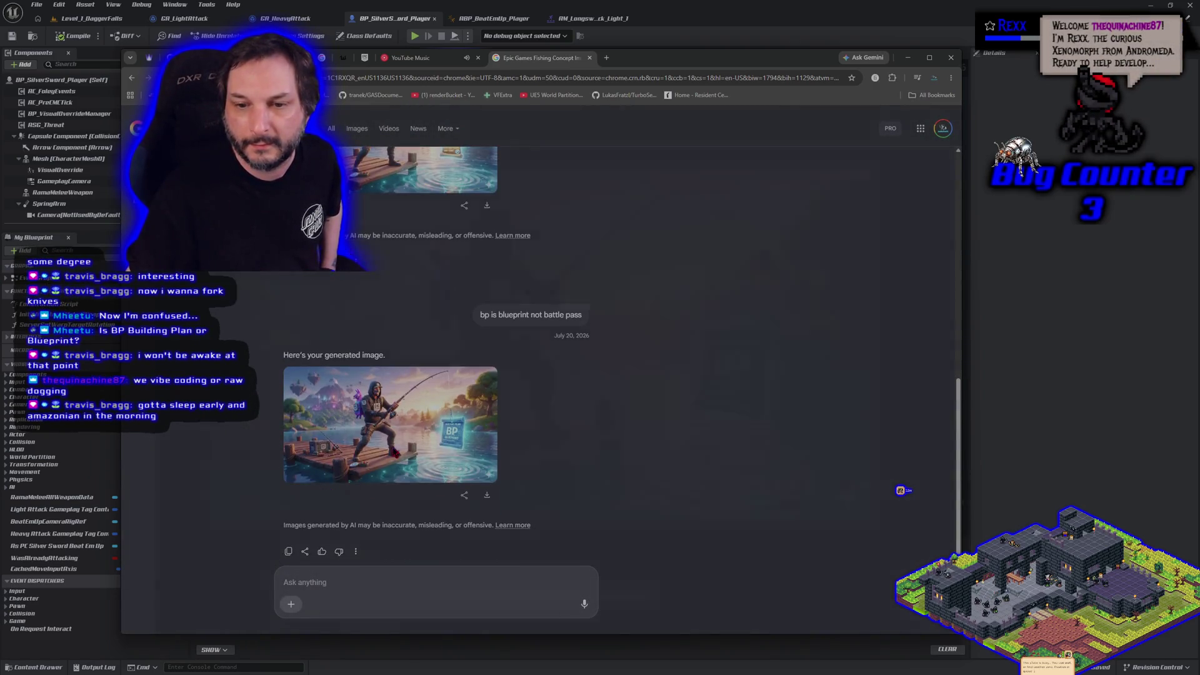
click(396, 453)
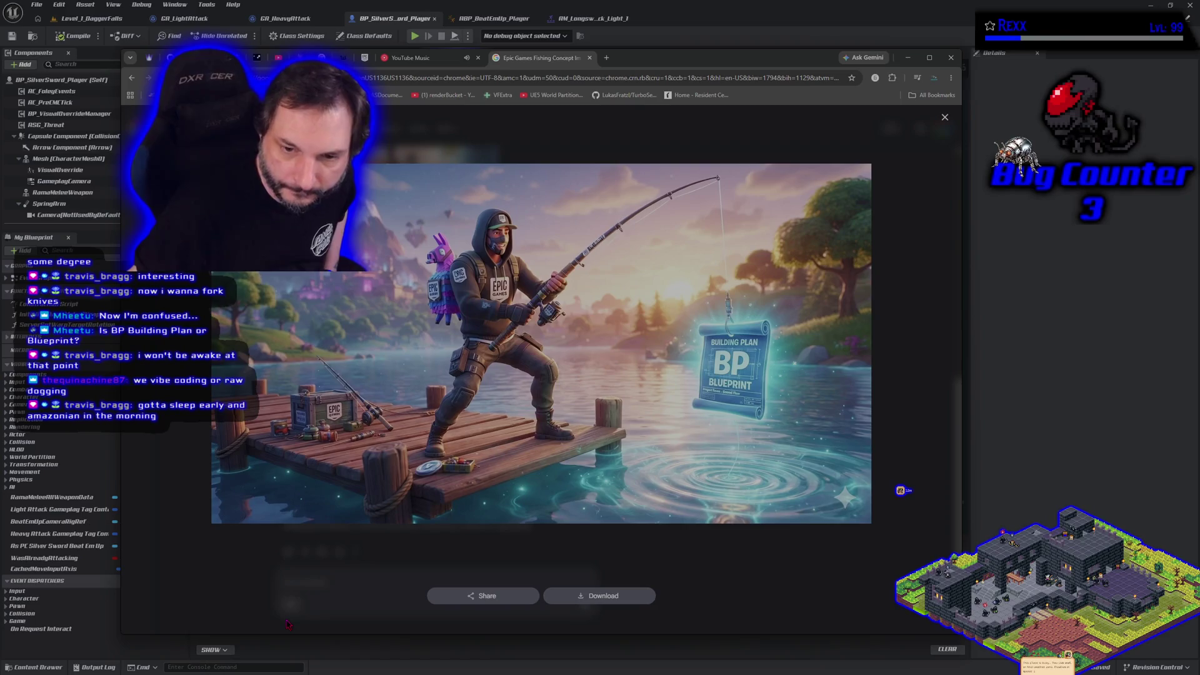
click(343, 551)
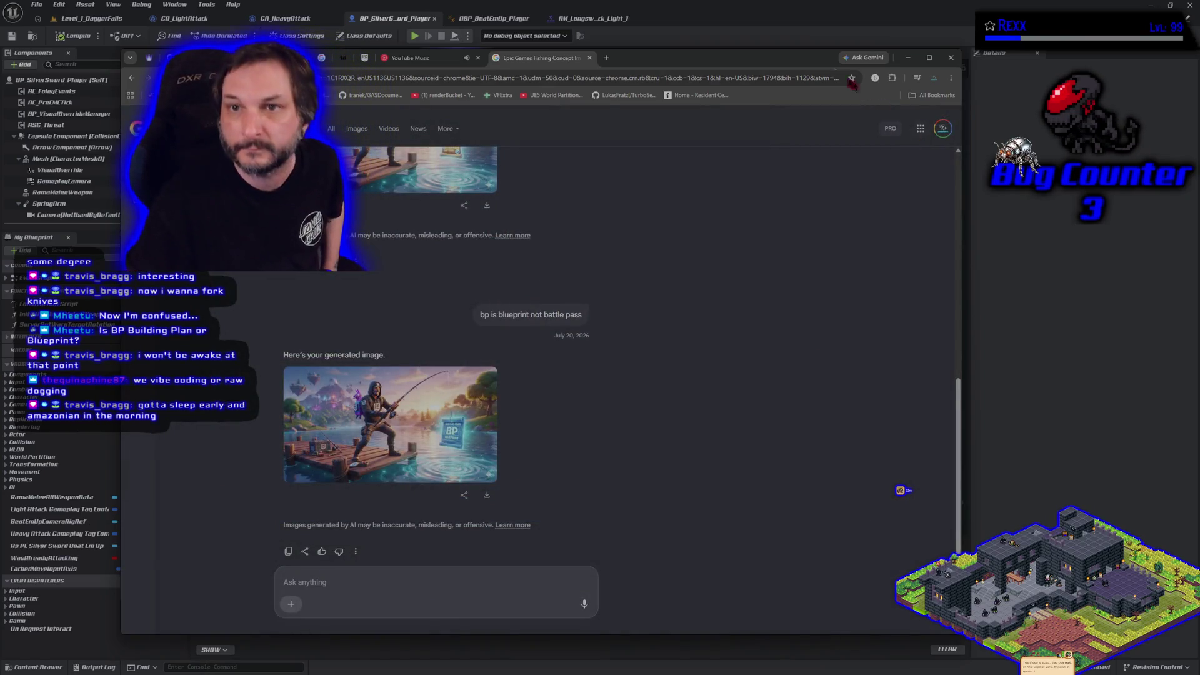
click(908, 57)
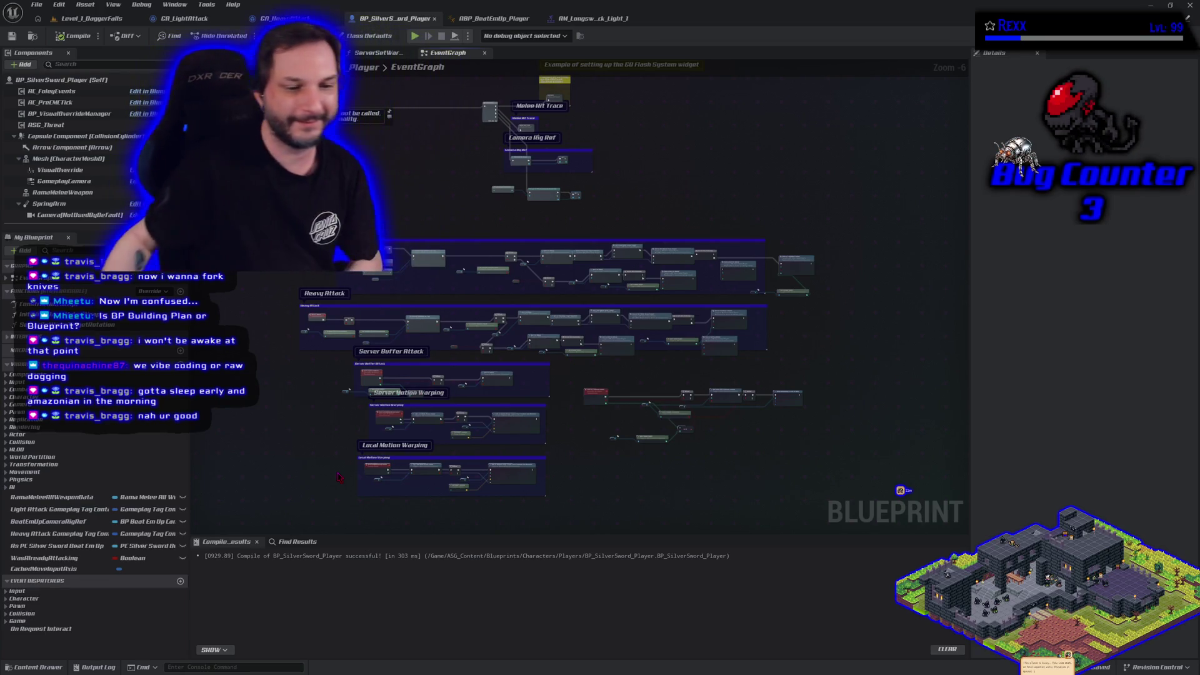
scroll(302, 404, up, 2)
scroll(302, 404, up, 1)
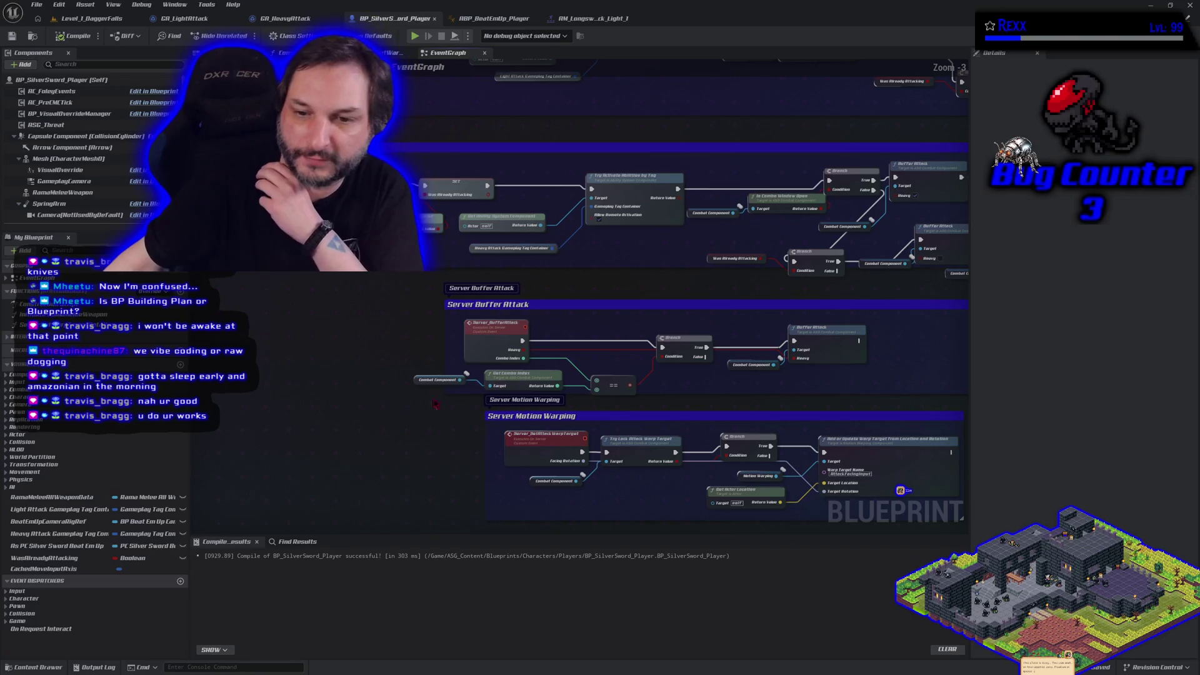
scroll(392, 359, down, 1)
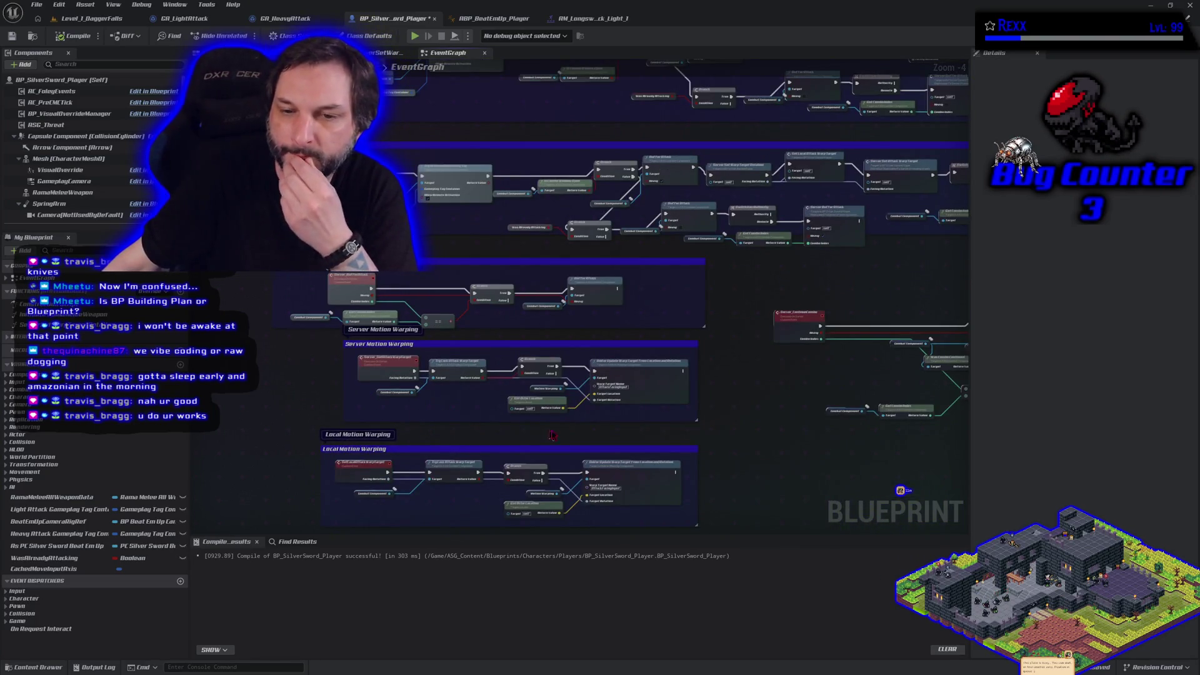
mouse_move(740, 424)
mouse_down()
mouse_move(597, 425)
mouse_move(657, 463)
mouse_move(741, 449)
mouse_up()
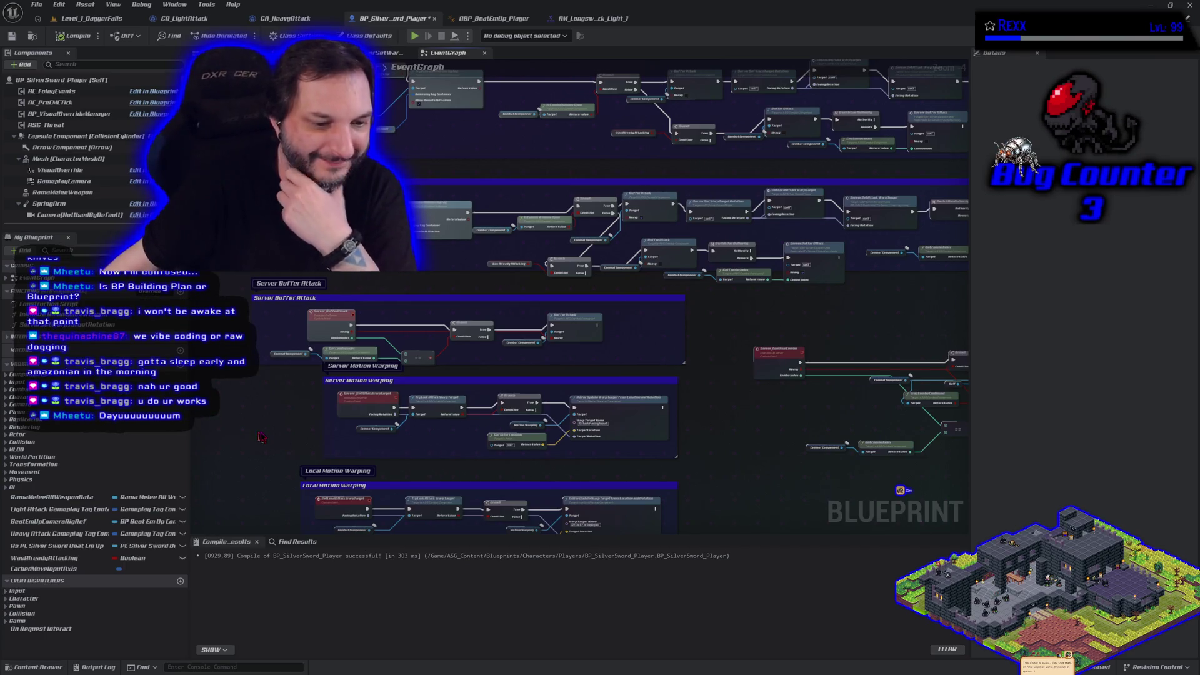
drag(261, 437, 279, 409)
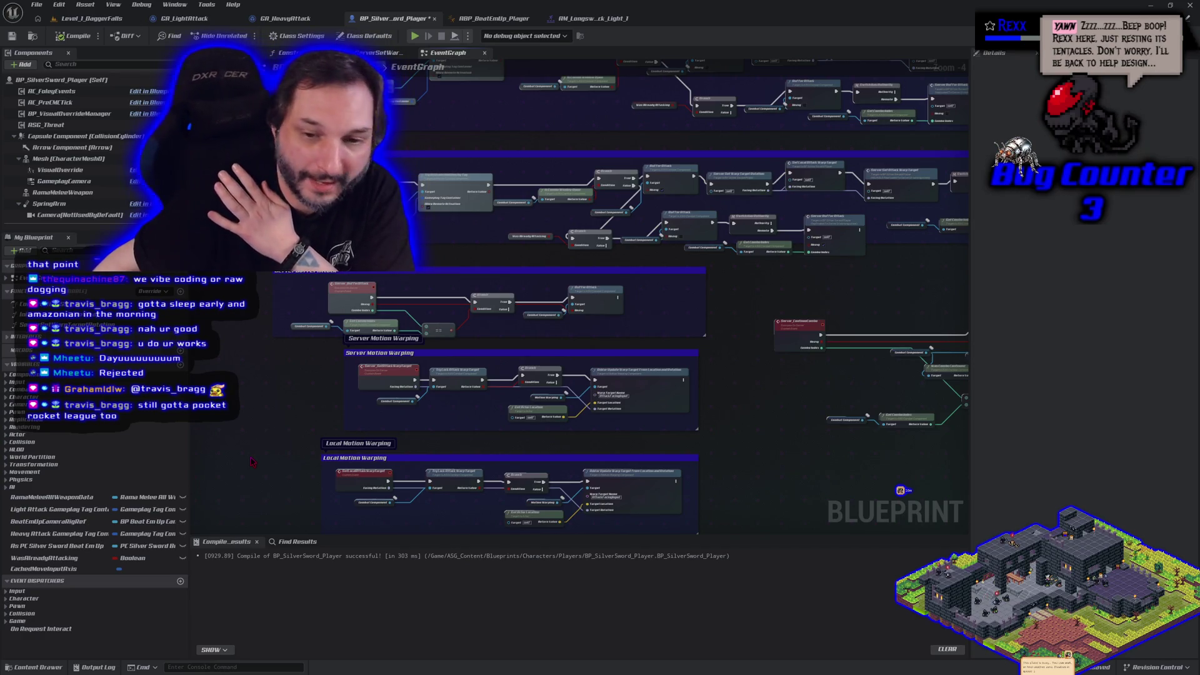
drag(252, 407, 262, 426)
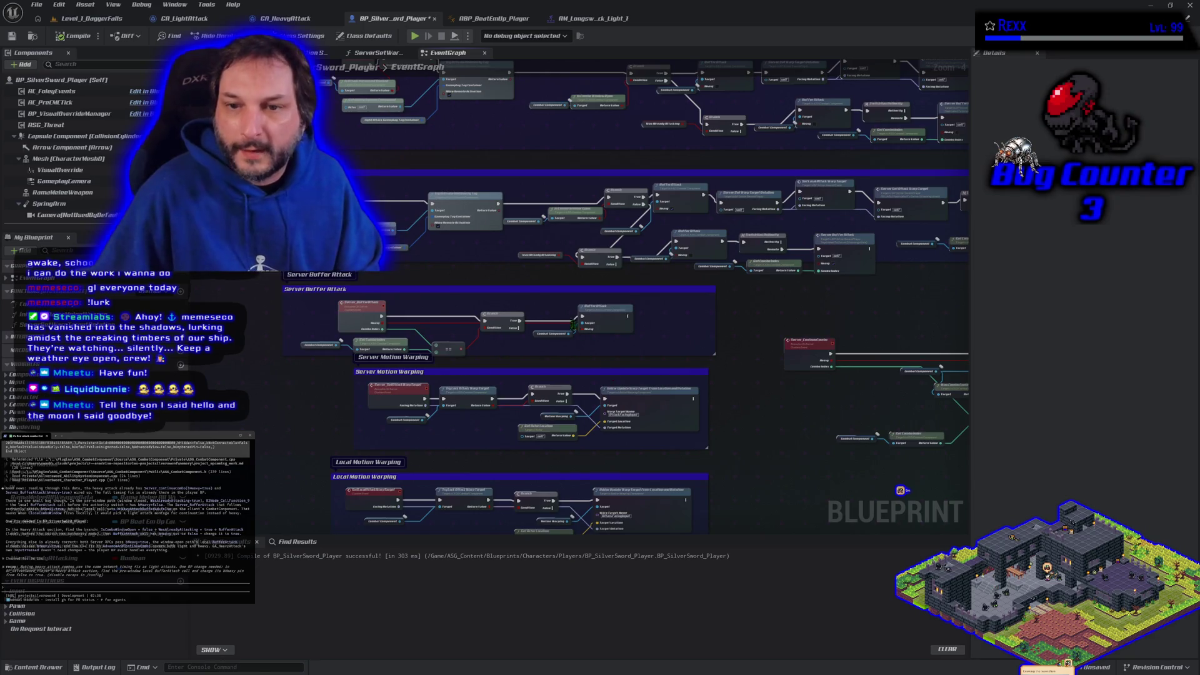
Step: Pan the player event graph toward the buffer attack and motion warping logic
drag(619, 372, 462, 399)
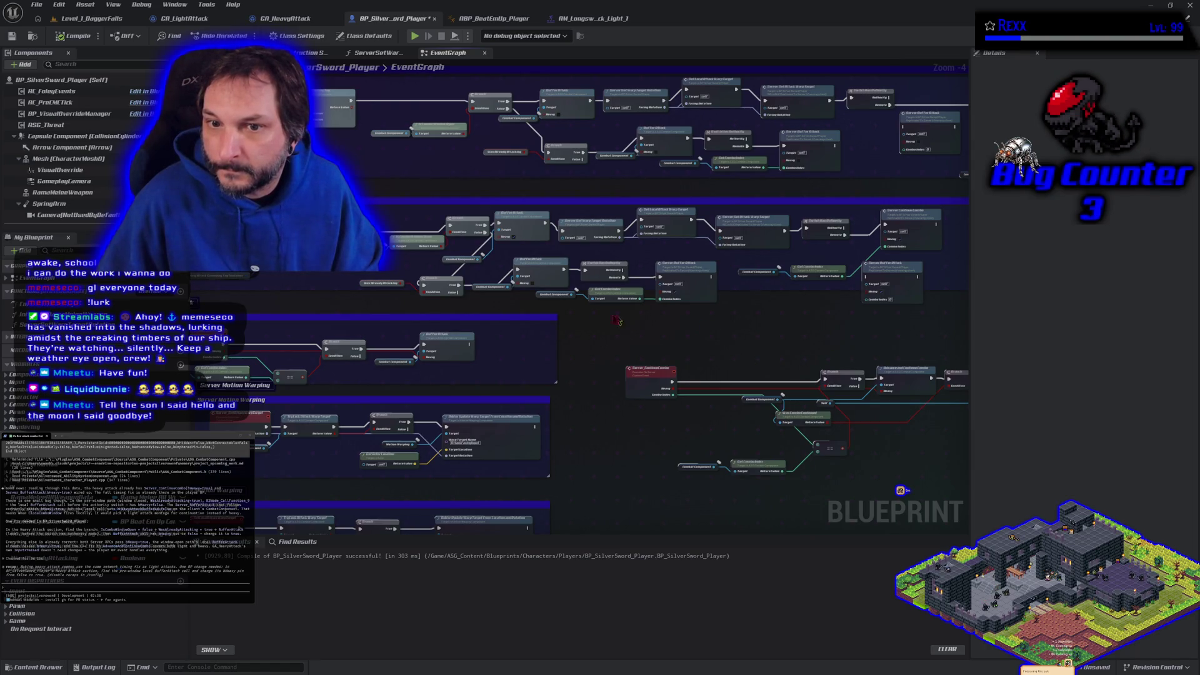
Step: Zoom in and center the Buffer Attack and Branch nodes at readable scale
scroll(543, 270, up, 4)
mouse_move(554, 275)
mouse_down()
mouse_move(575, 316)
mouse_move(680, 356)
mouse_up()
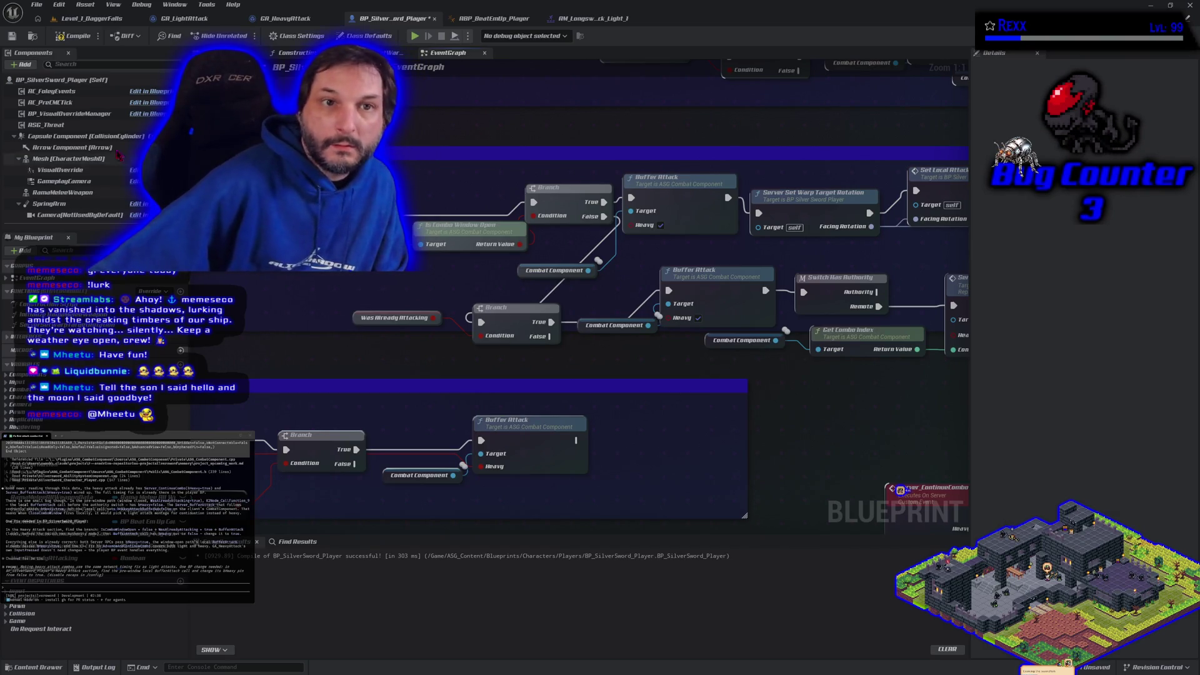
Step: Recompile the player Blueprint, fit its whole event graph, and select the middle node group
click(75, 36)
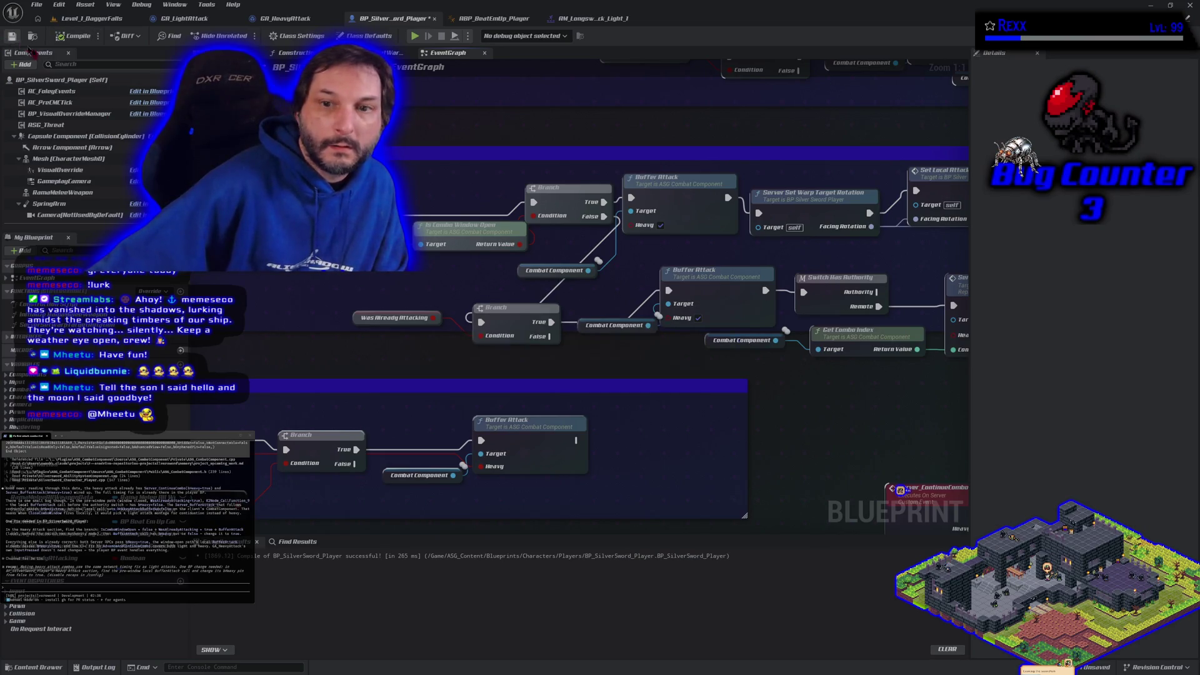
scroll(900, 490, down, 5)
key(Home)
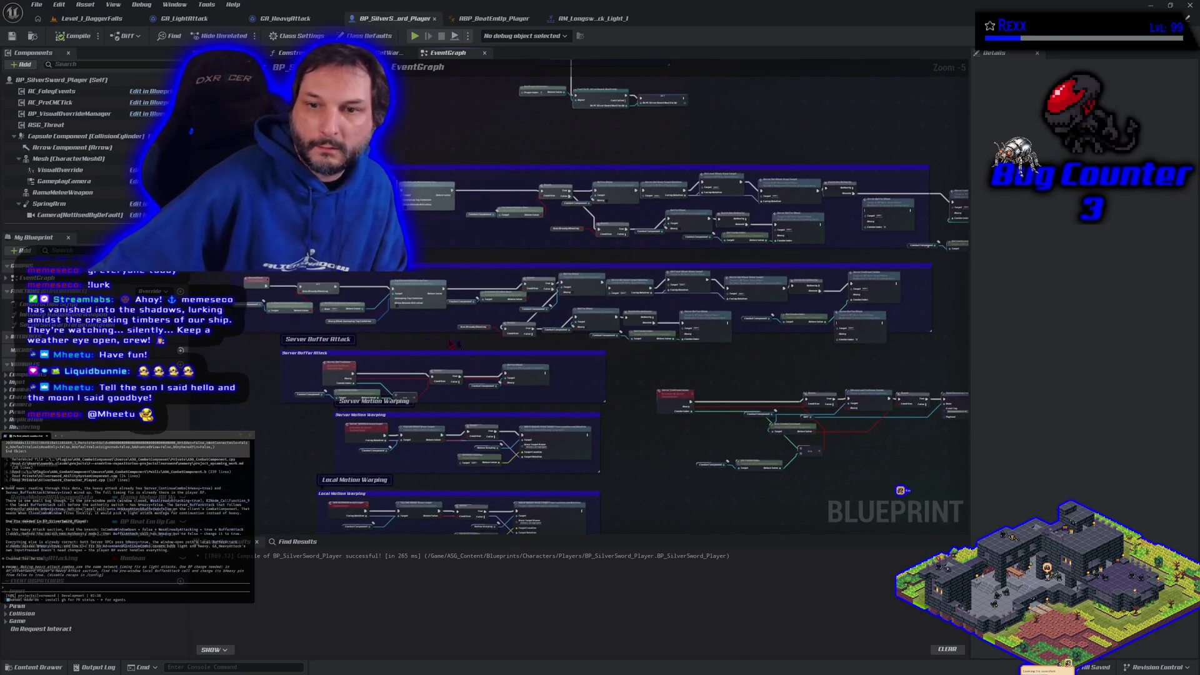
mouse_move(206, 249)
mouse_down()
mouse_move(538, 341)
mouse_move(883, 346)
mouse_up()
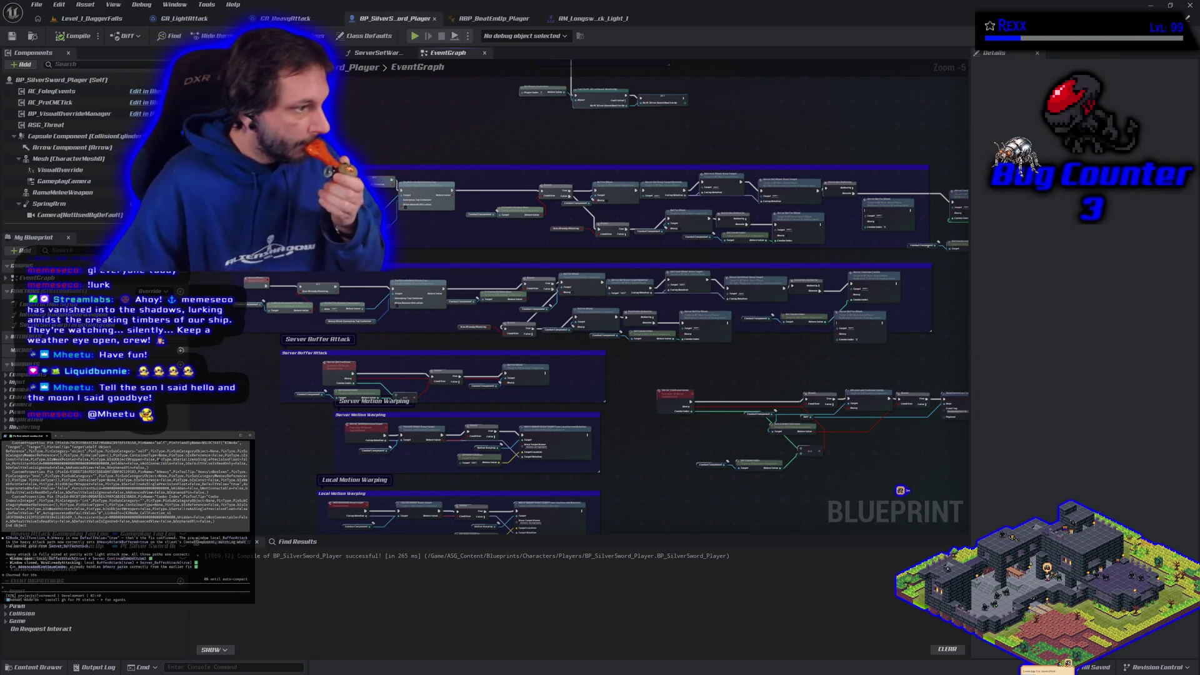
Step: Switch to GA_LightAttack's event graph, zoom out and select its node network
click(182, 19)
scroll(388, 300, down, 2)
mouse_move(306, 135)
mouse_down()
mouse_move(487, 250)
mouse_move(805, 375)
mouse_up()
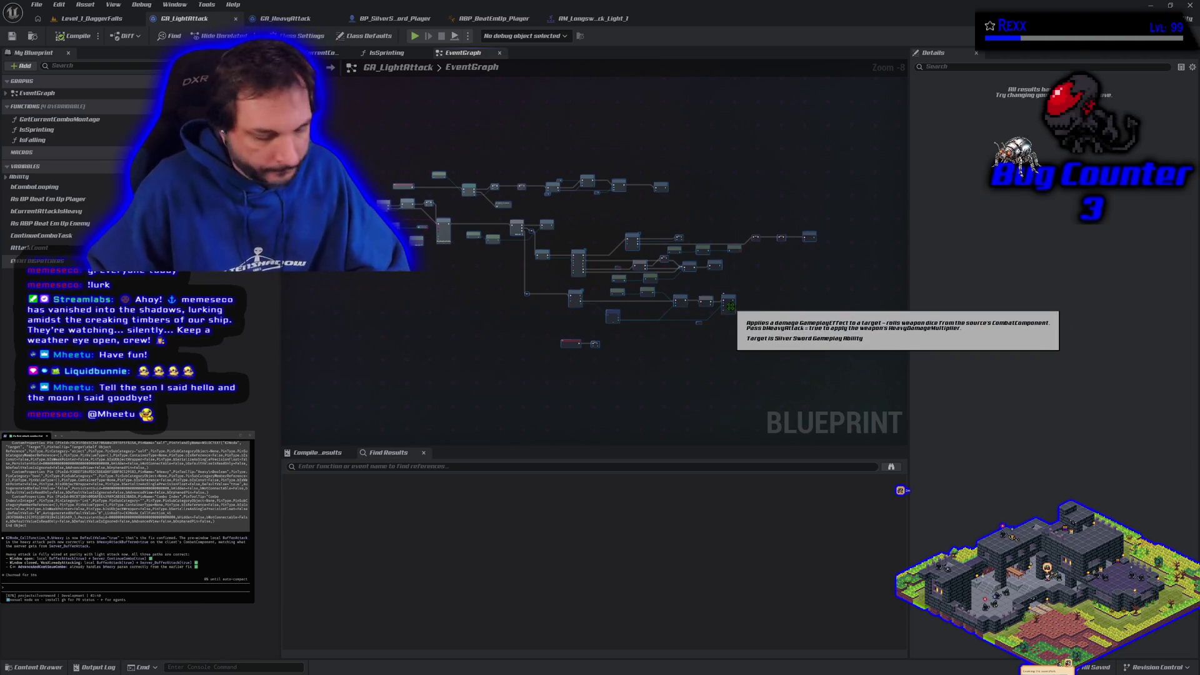
click(399, 361)
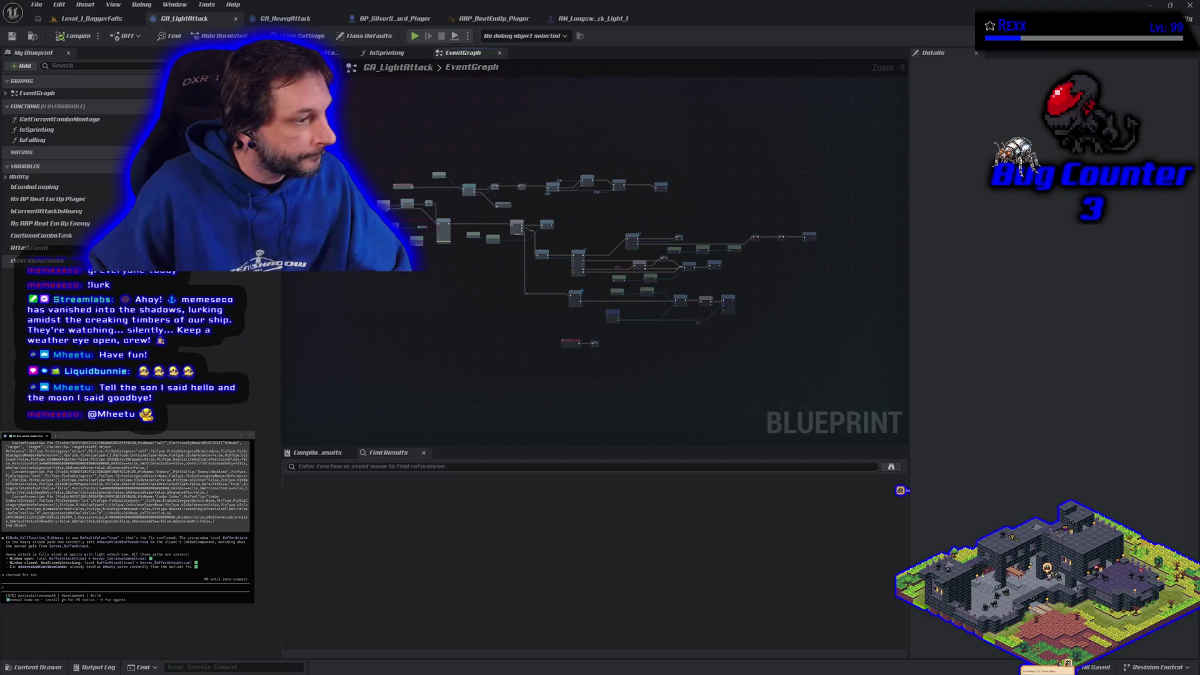
key(ctrl+v)
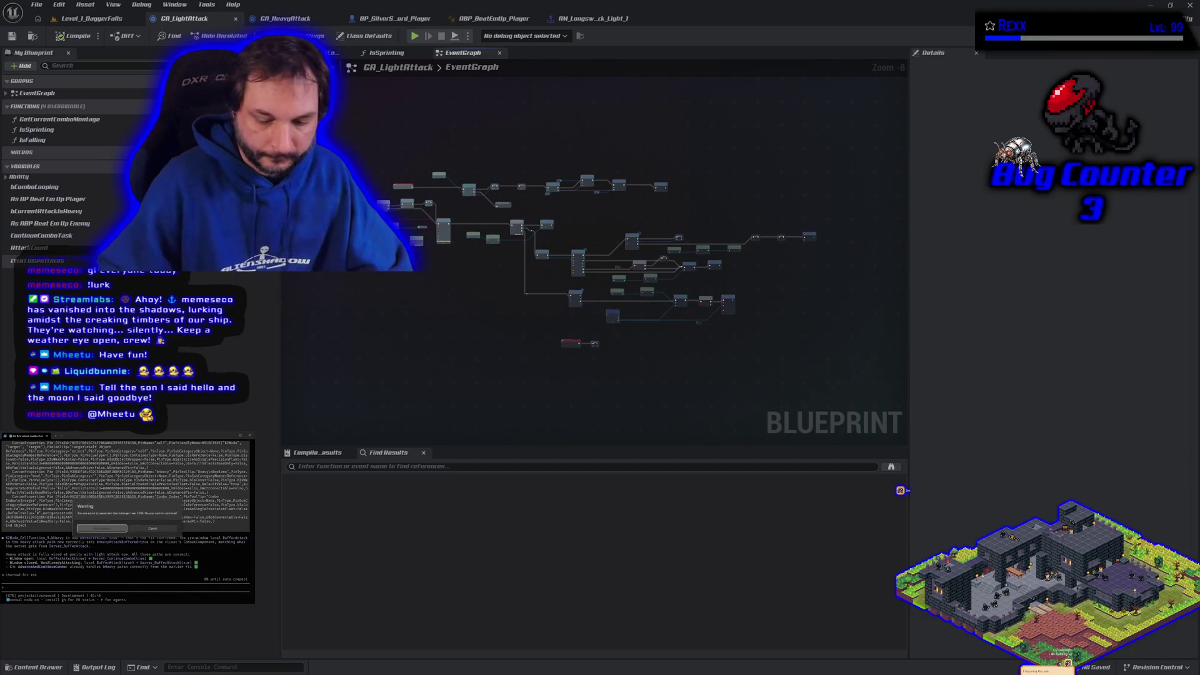
key(Return)
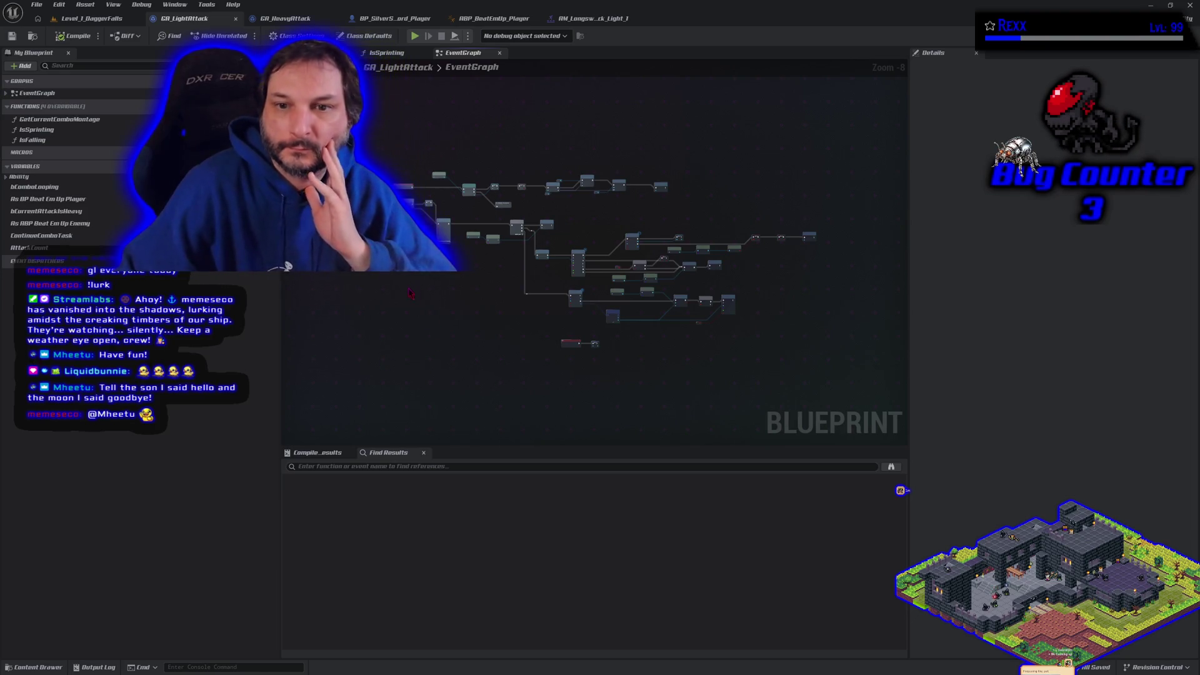
scroll(540, 381, up, 4)
scroll(482, 362, up, 1)
drag(482, 362, 491, 444)
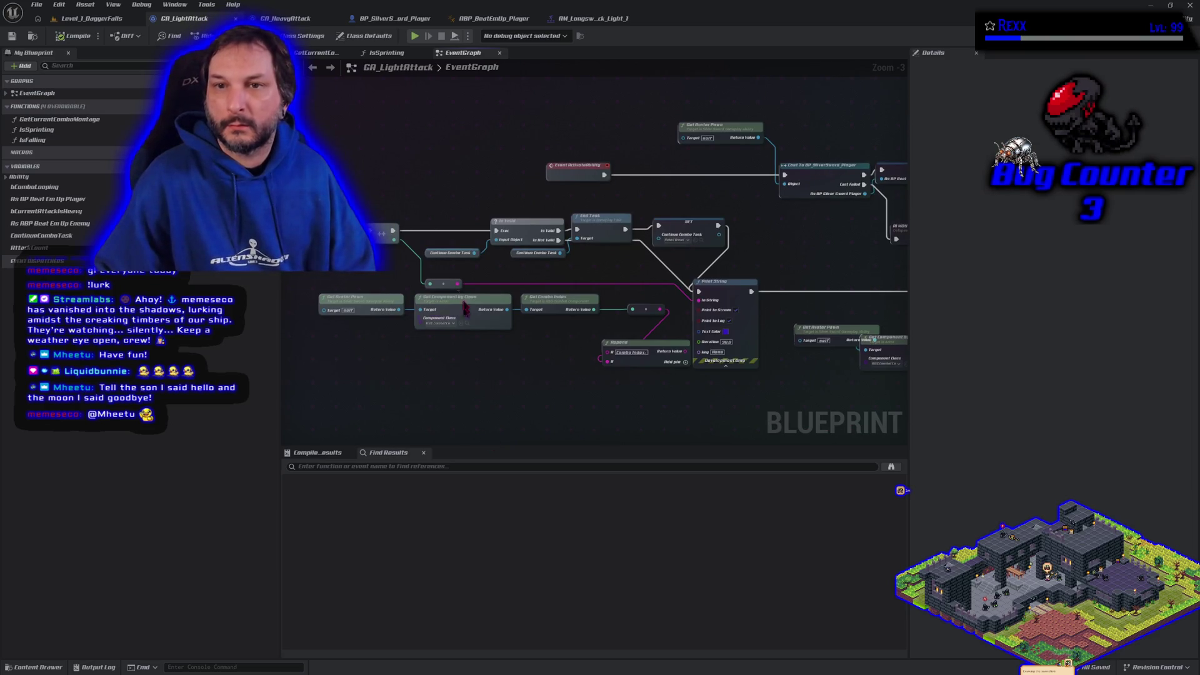
double_click(480, 69)
key(Escape)
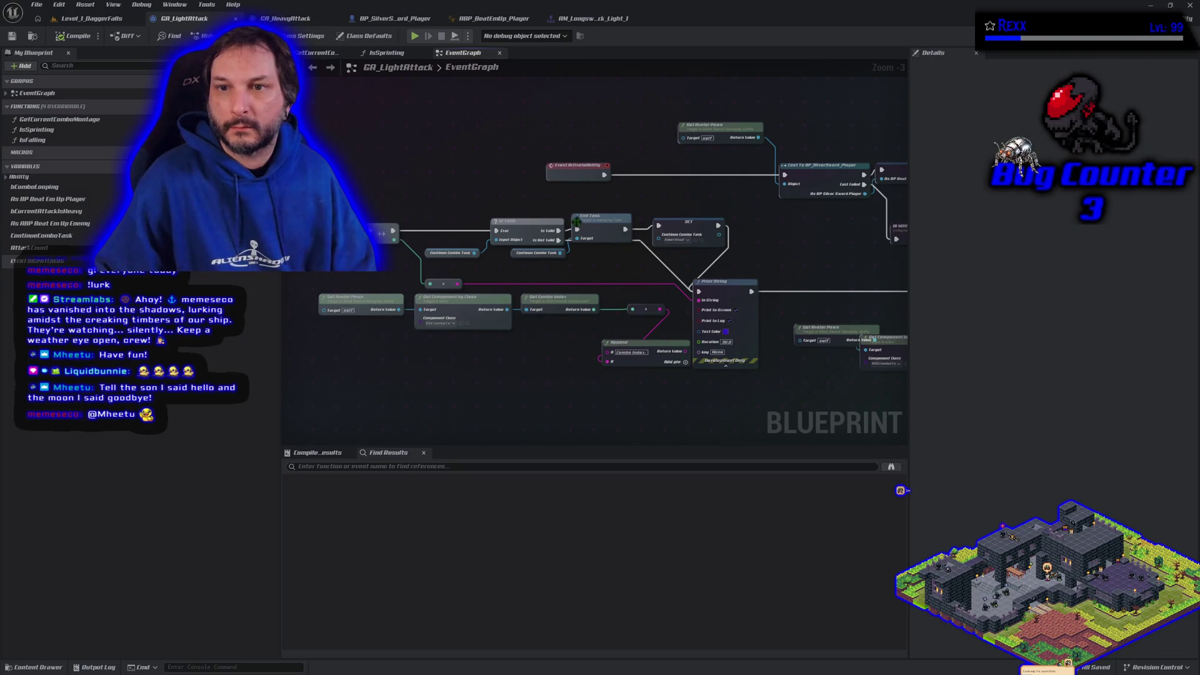
scroll(490, 307, down, 3)
scroll(490, 307, up, 3)
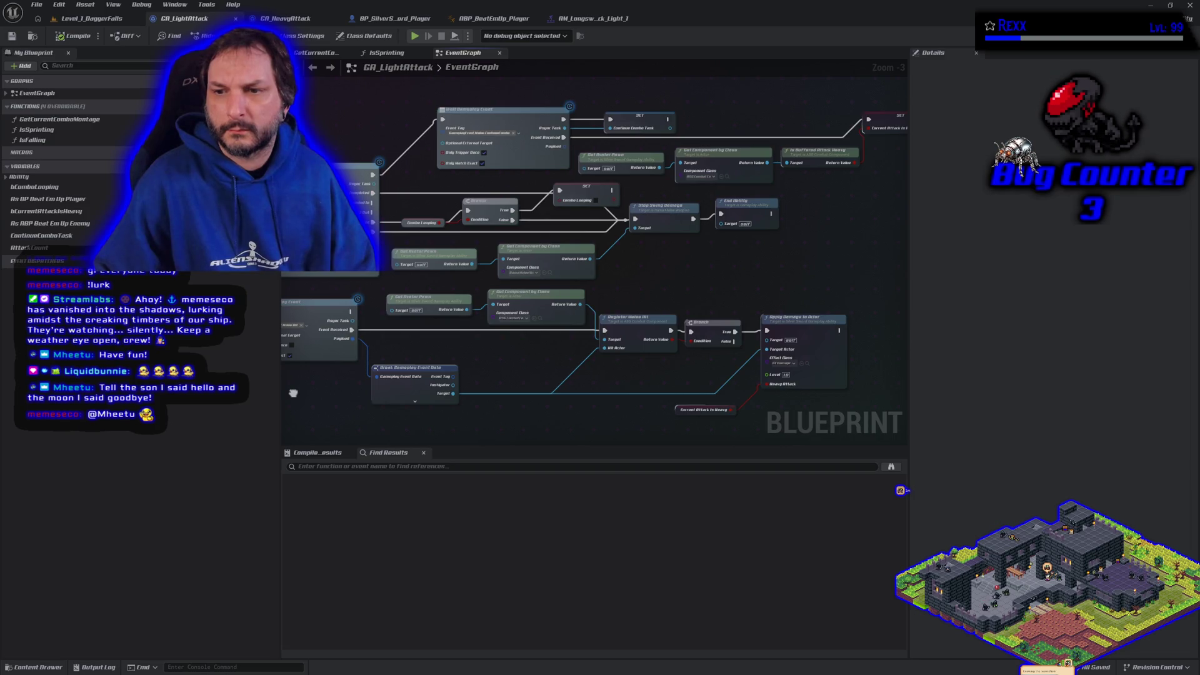
drag(293, 393, 162, 358)
scroll(543, 257, down, 3)
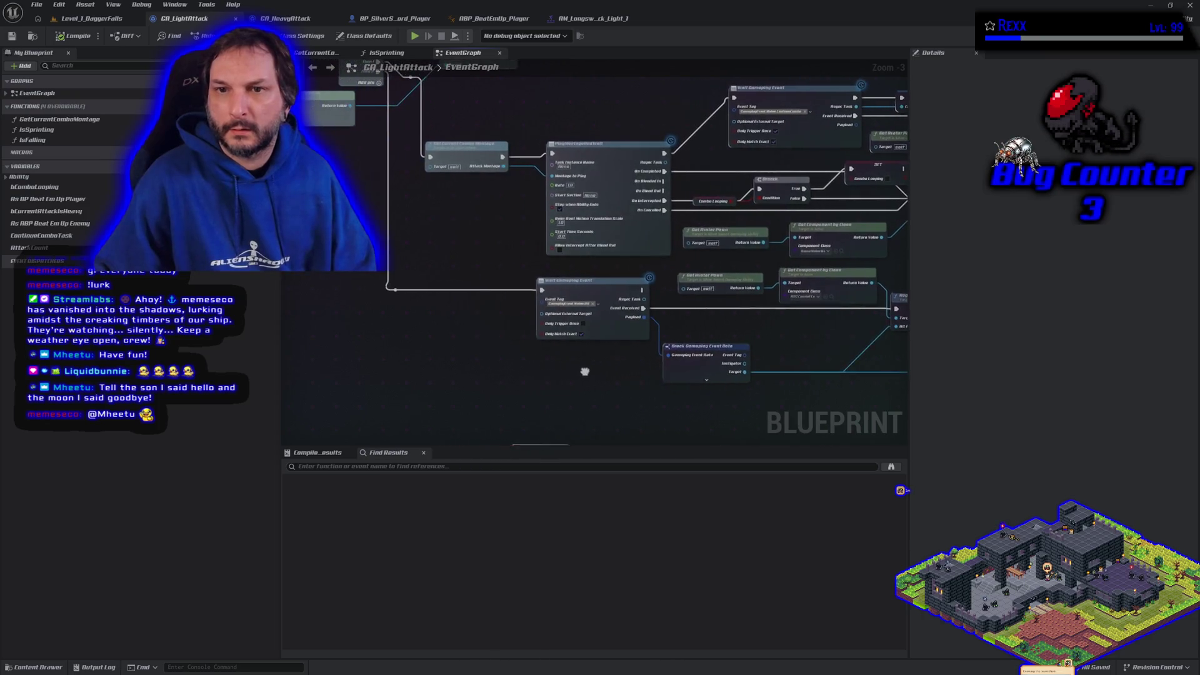
scroll(543, 258, up, 3)
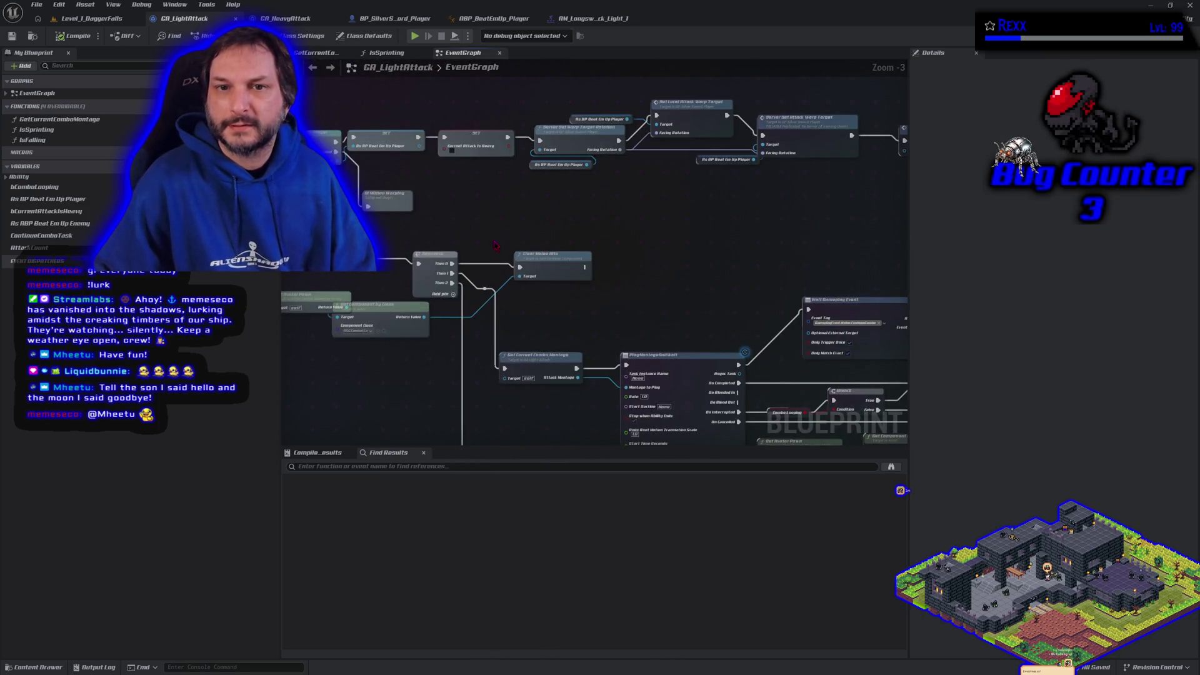
mouse_move(400, 248)
mouse_down()
mouse_move(333, 289)
mouse_move(438, 250)
mouse_move(549, 182)
mouse_move(508, 144)
mouse_up()
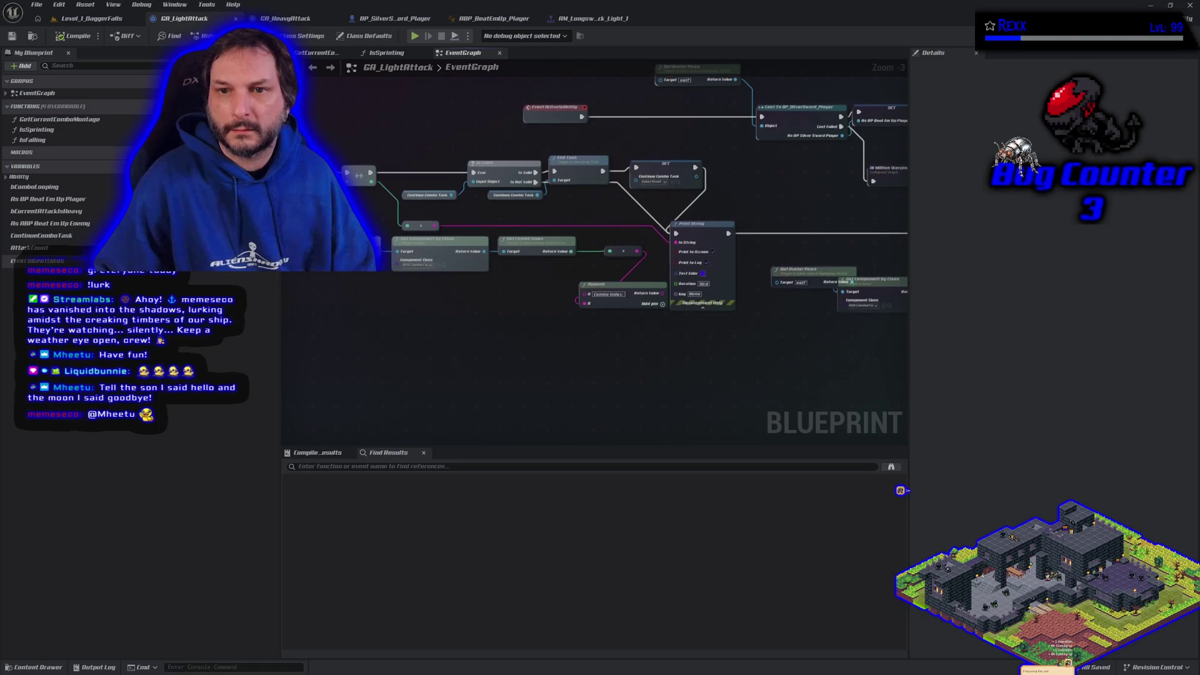
scroll(684, 328, down, 2)
drag(677, 375, 458, 277)
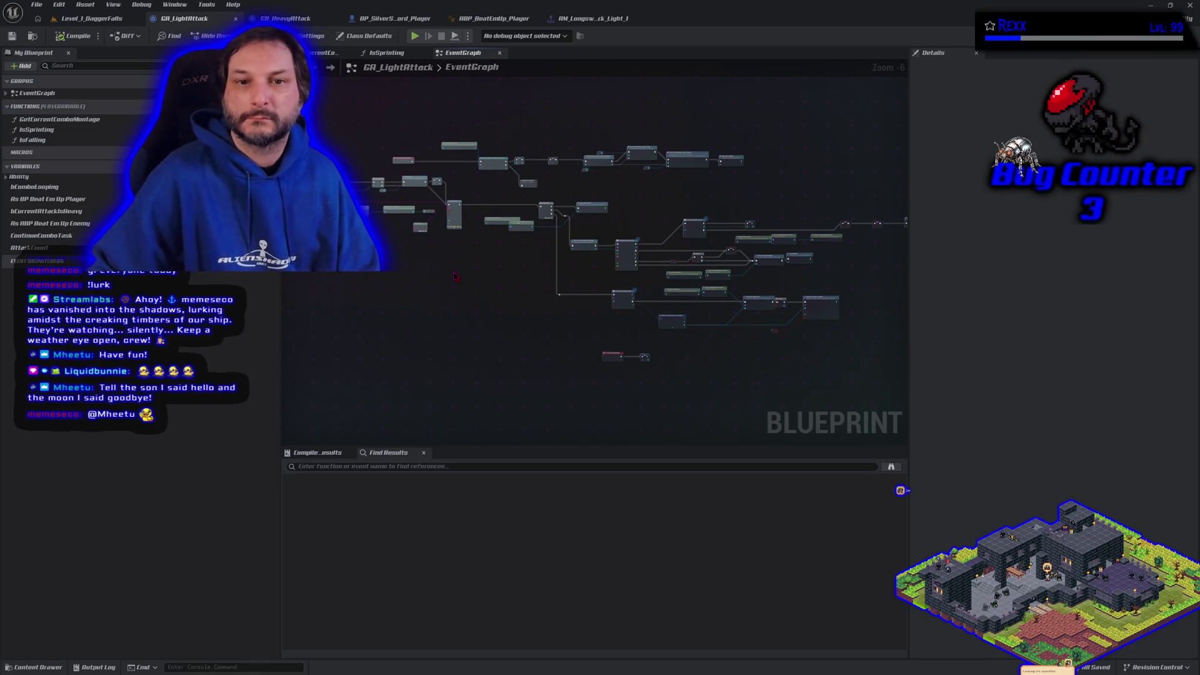
scroll(454, 277, down, 1)
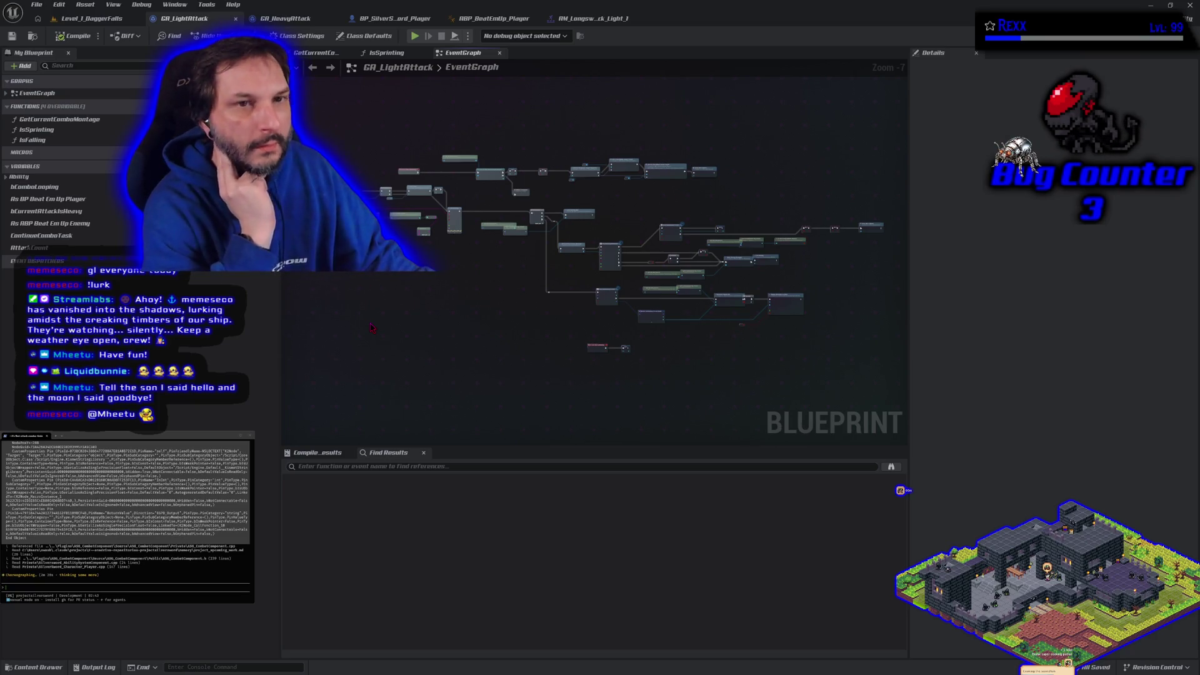
click(438, 21)
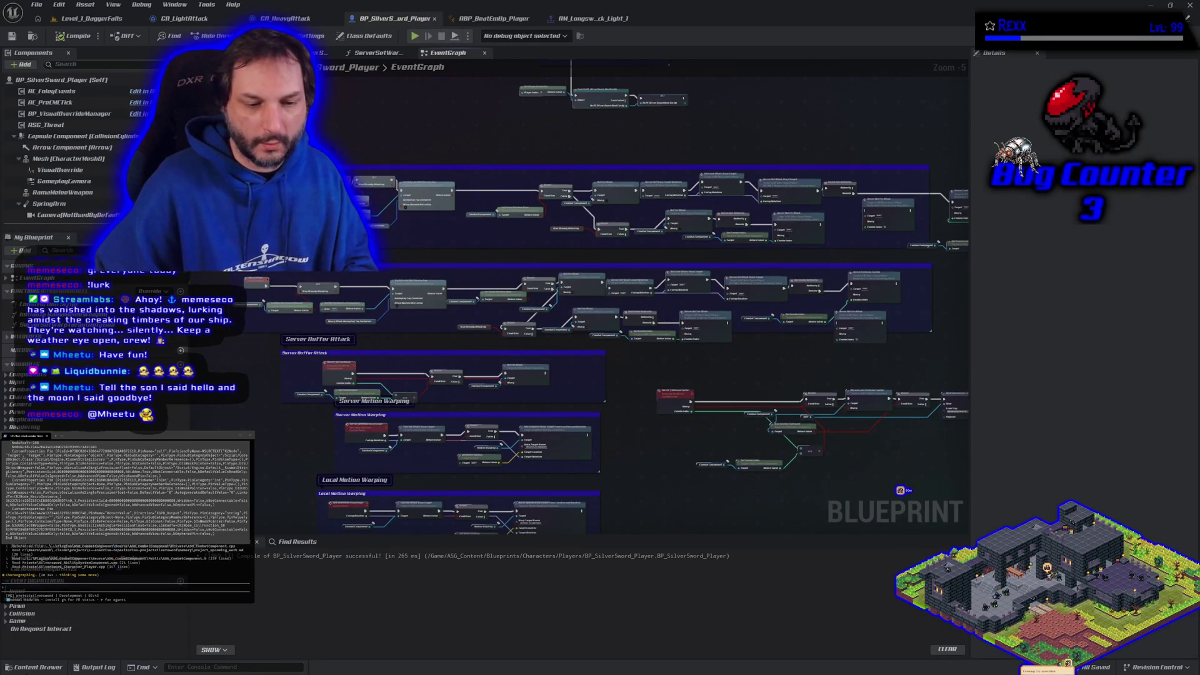
Step: In the Content Drawer, browse to Blueprints > PlayerController and open PC_SilverSword_BeatEmUp
click(36, 667)
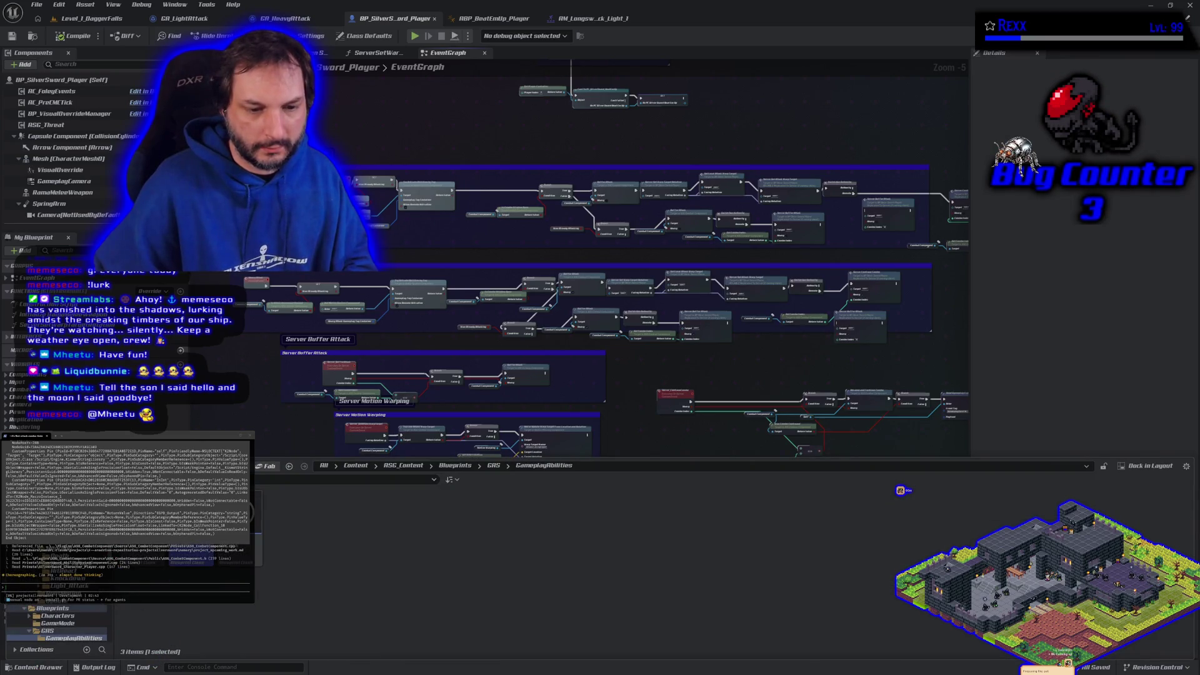
scroll(57, 622, down, 5)
scroll(57, 622, down, 5)
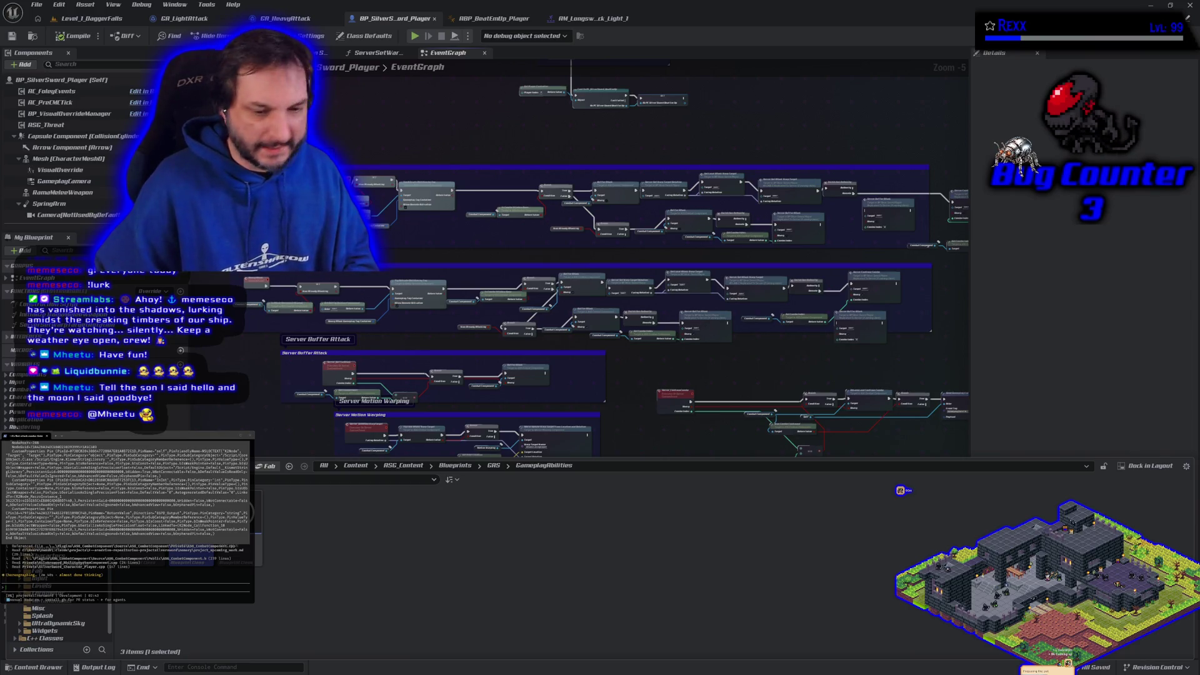
scroll(56, 622, up, 10)
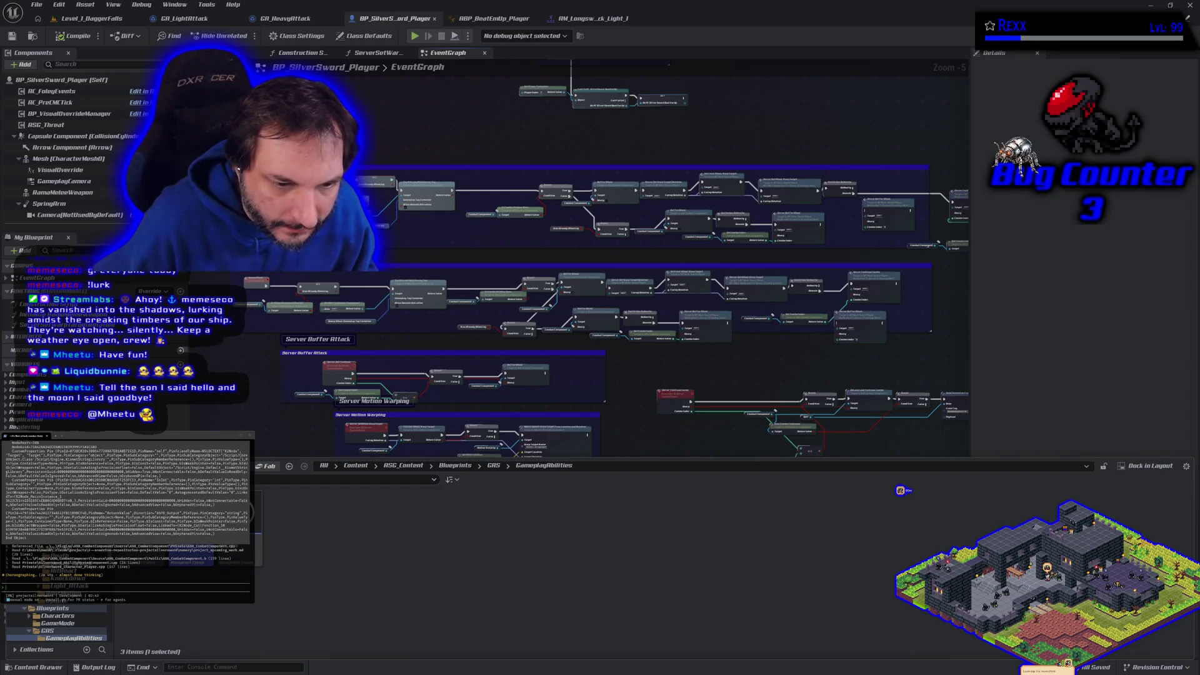
scroll(56, 593, down, 2)
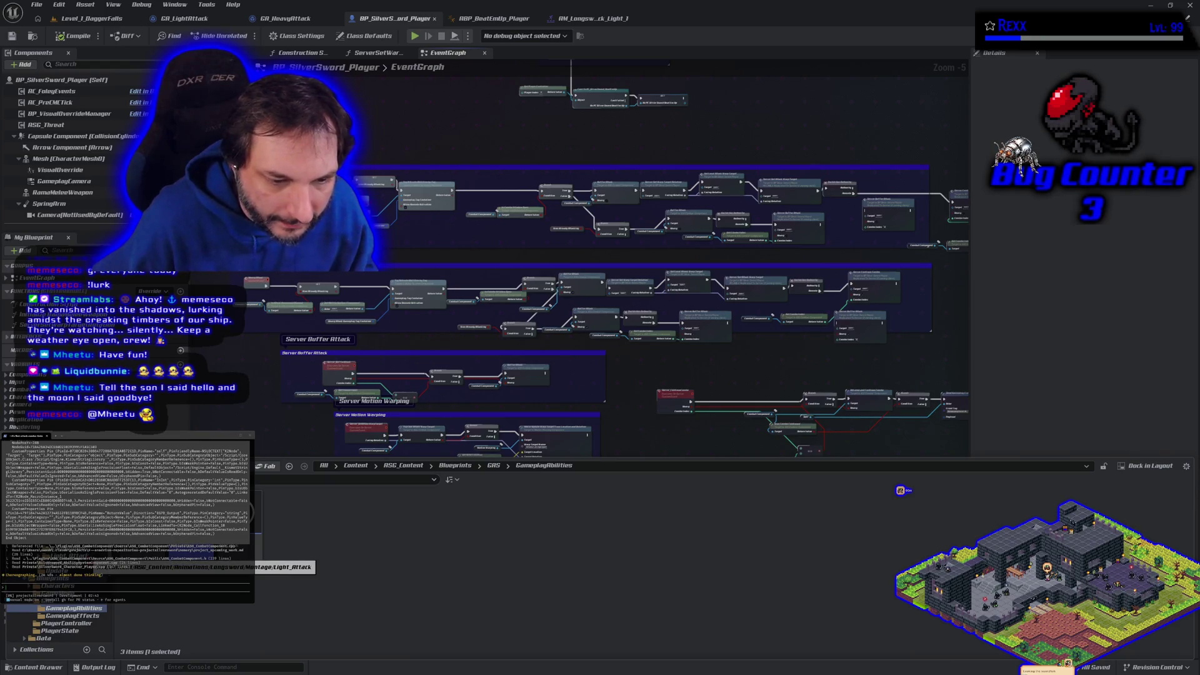
scroll(56, 594, down, 2)
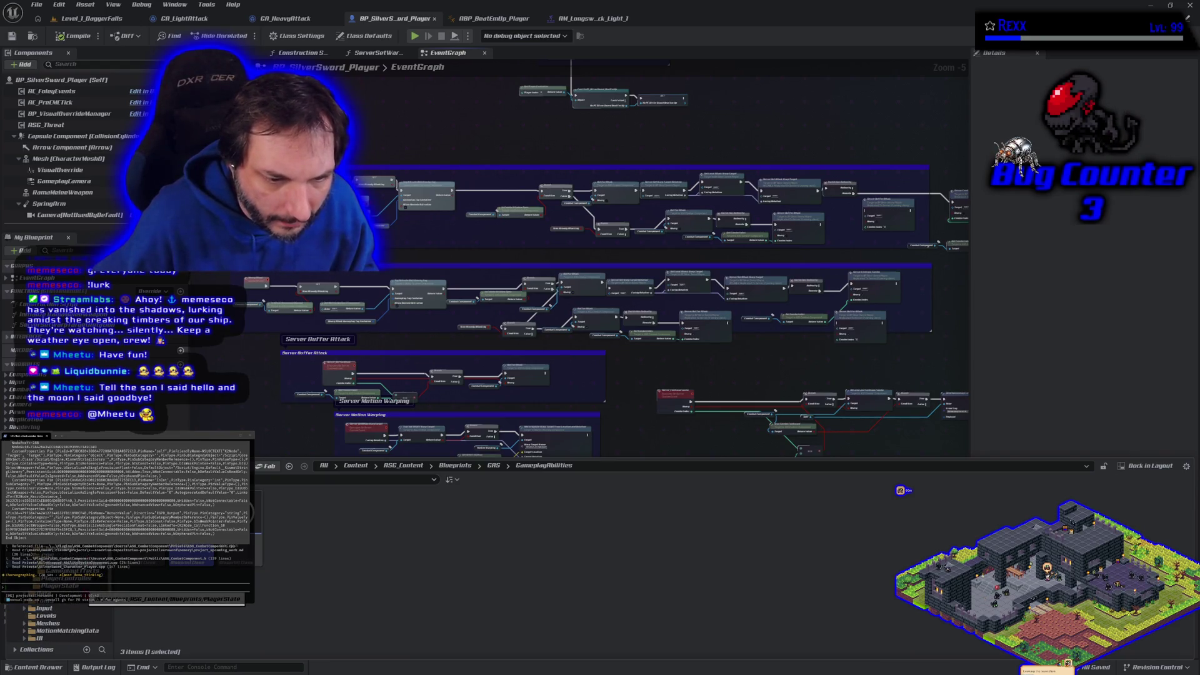
click(60, 578)
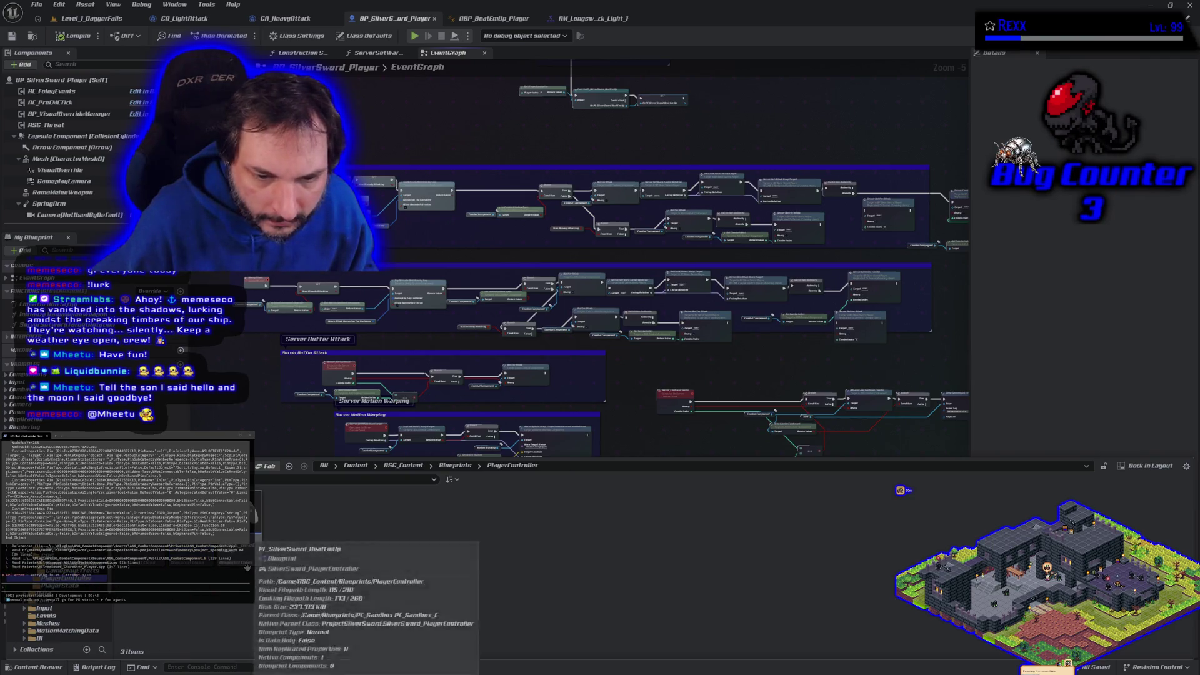
double_click(238, 525)
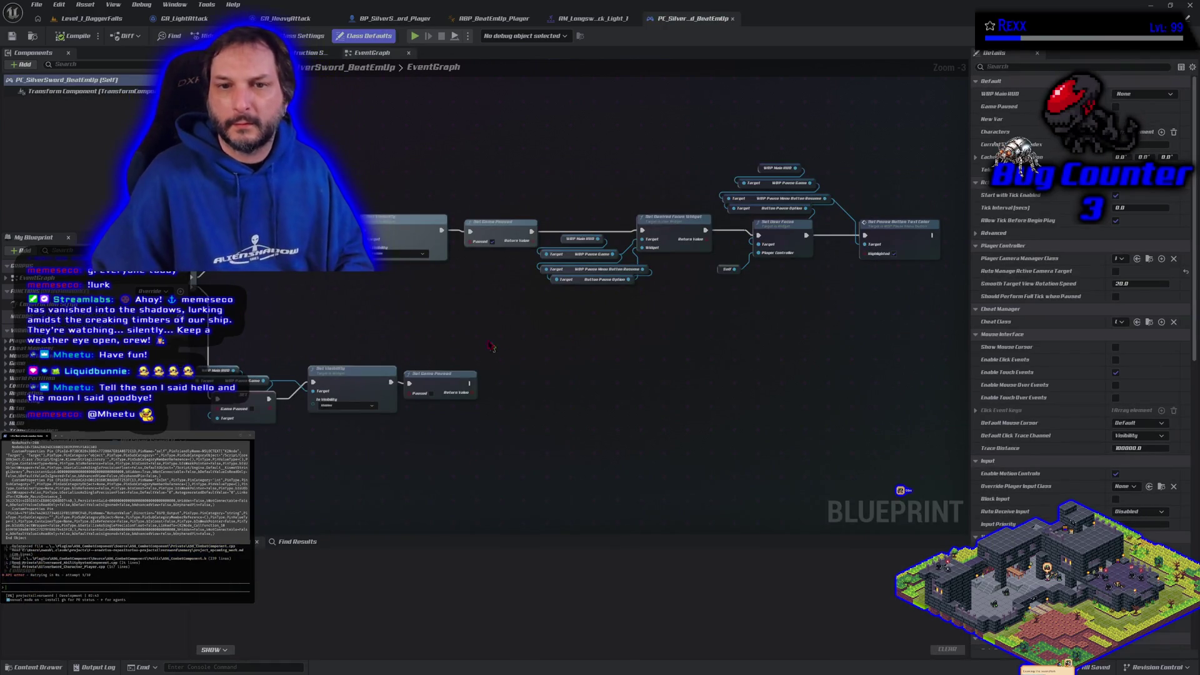
Step: Zoom to the Heavy Attack Input group in PC_SilverSword_BeatEmUp and select its Heavy Attack call node
scroll(425, 316, down, 4)
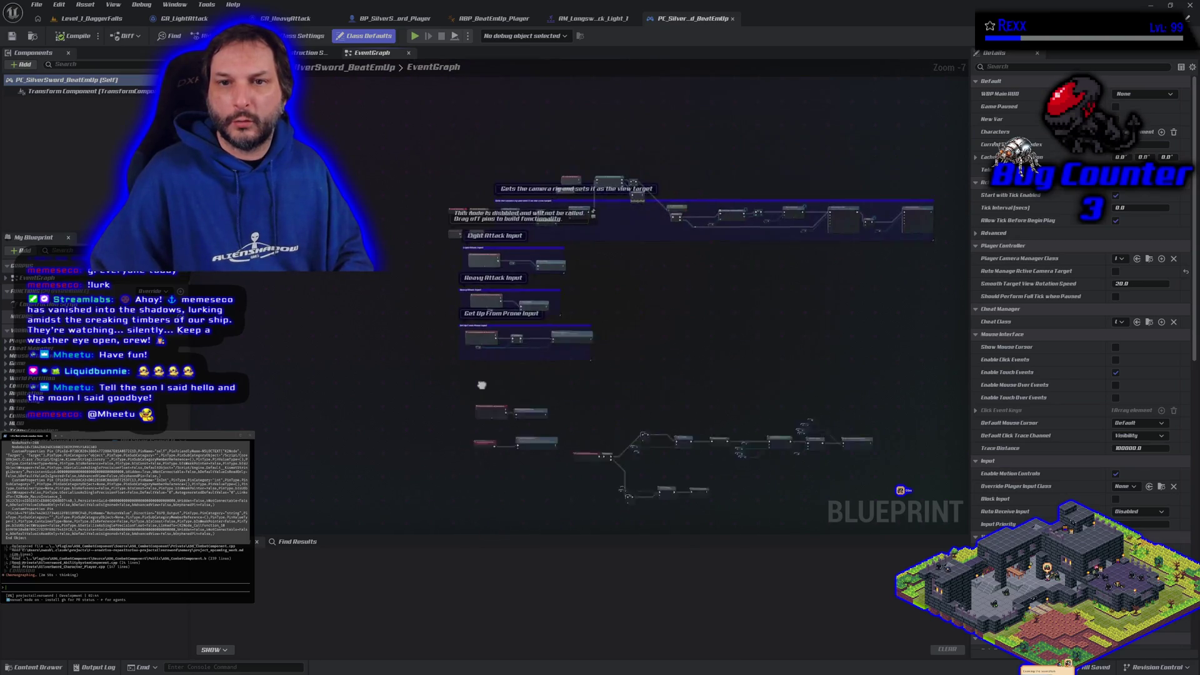
scroll(494, 322, up, 5)
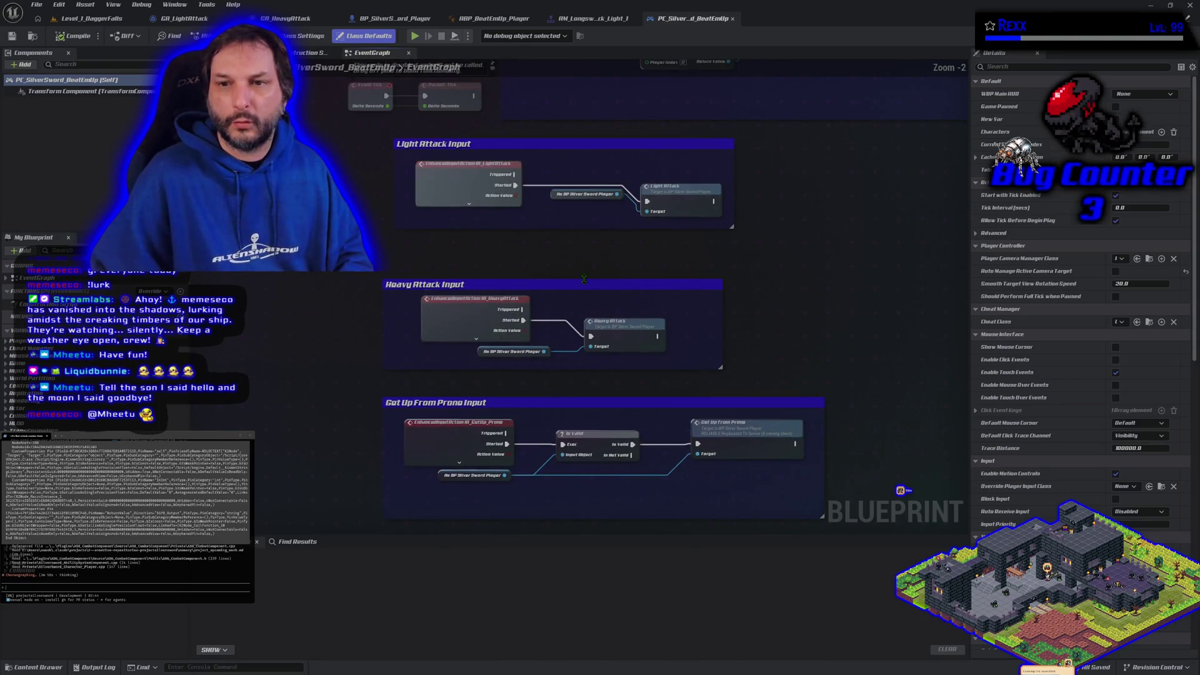
click(488, 360)
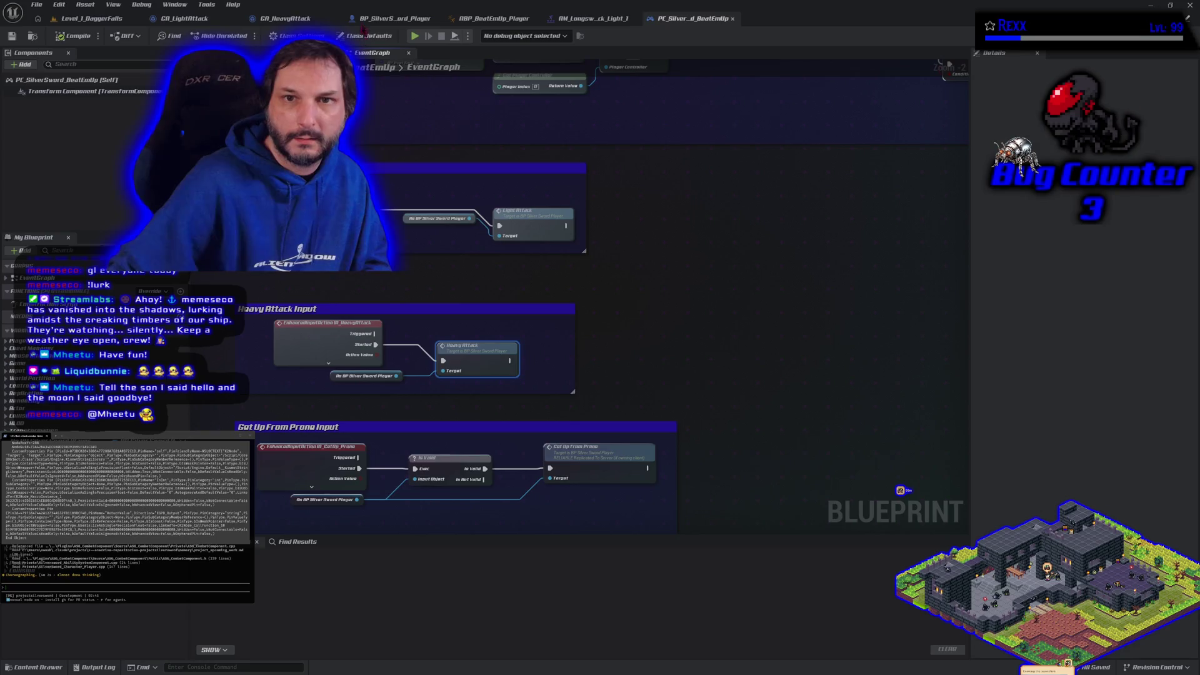
click(366, 19)
scroll(388, 330, up, 1)
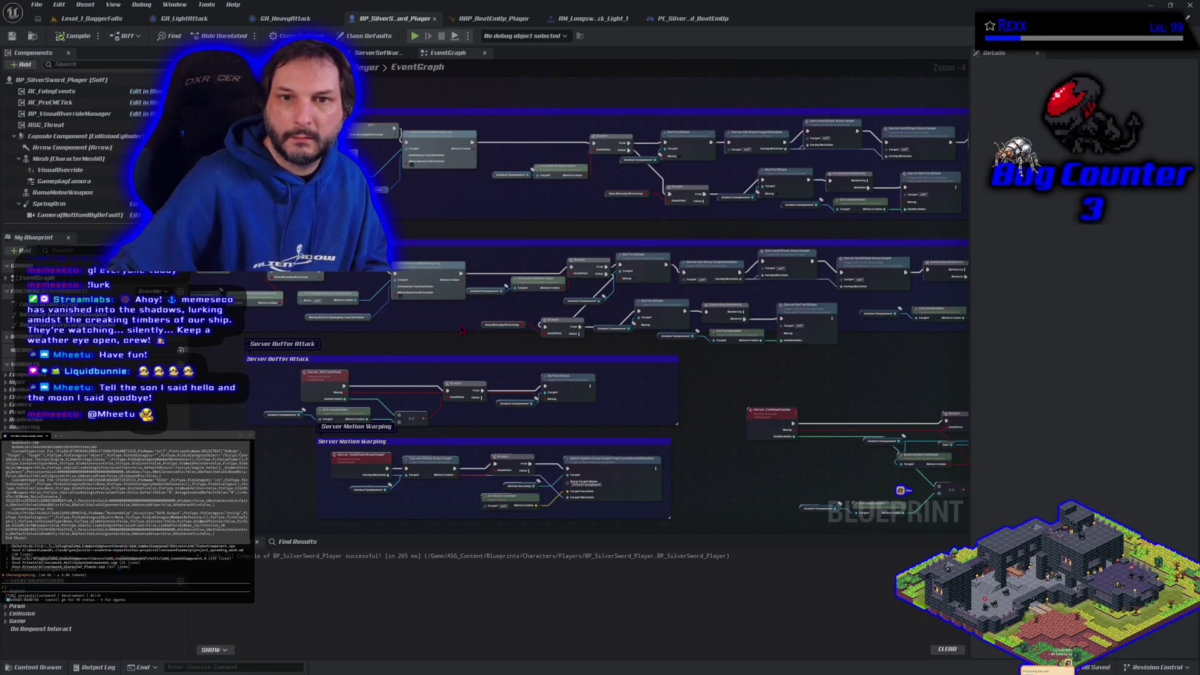
drag(461, 330, 205, 325)
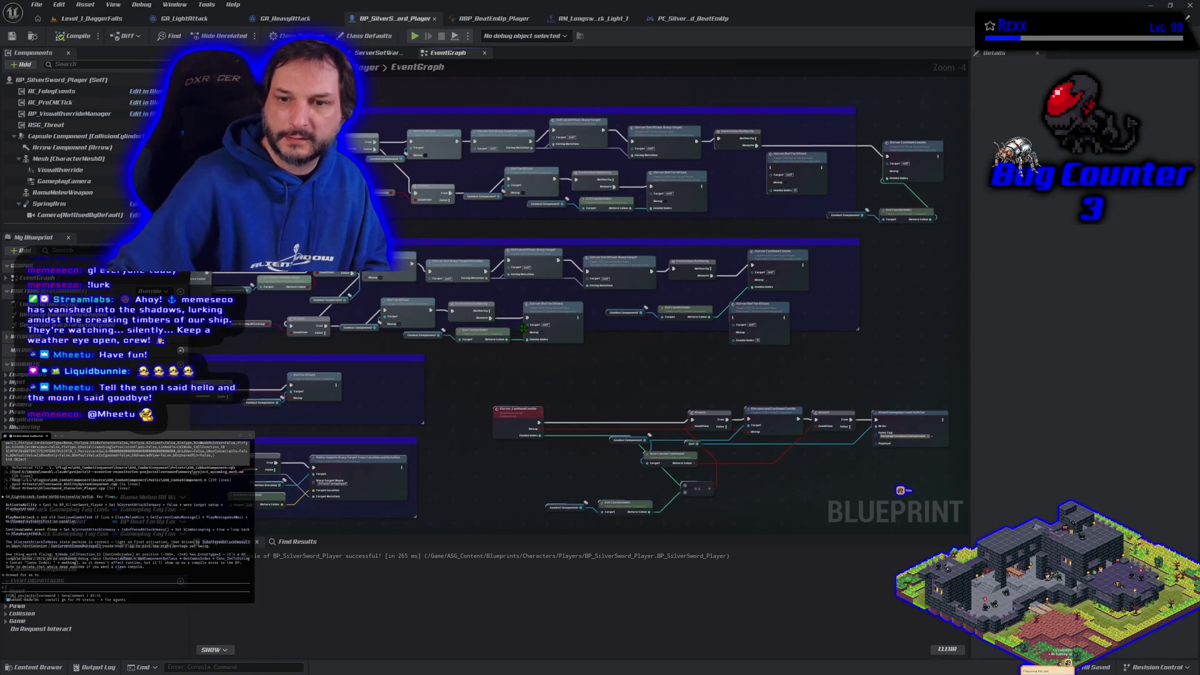
drag(250, 325, 481, 360)
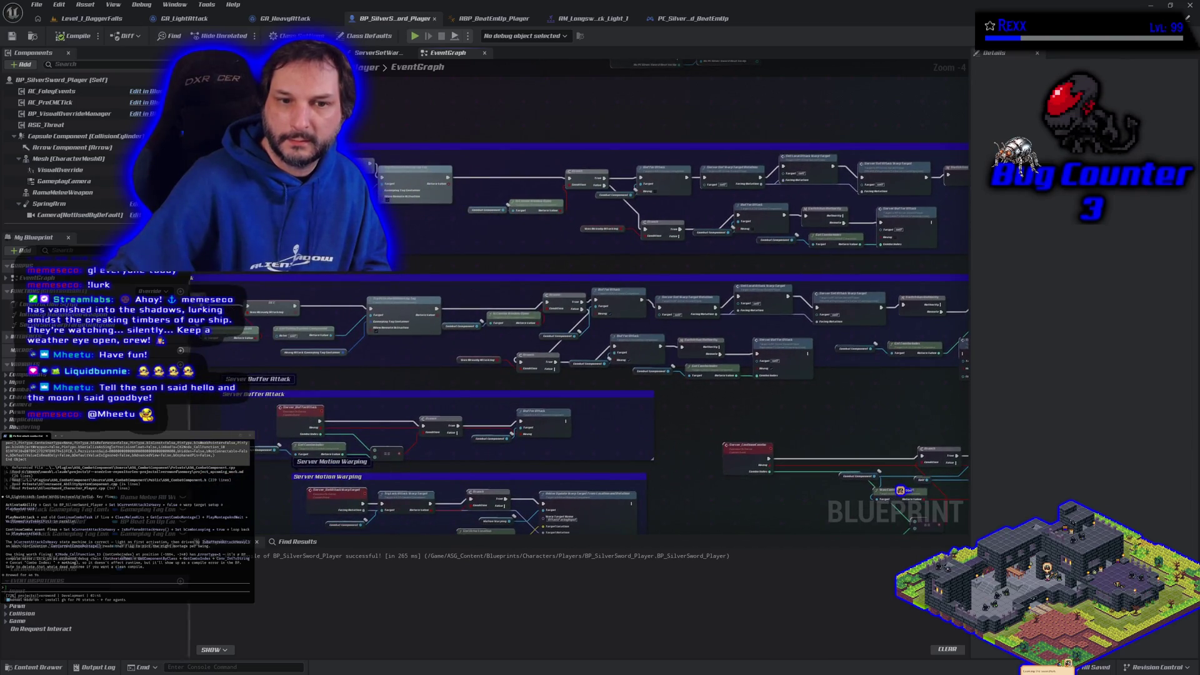
mouse_move(821, 392)
mouse_down()
mouse_move(696, 402)
mouse_move(673, 362)
mouse_move(825, 392)
mouse_up()
scroll(688, 375, down, 1)
drag(688, 375, 670, 358)
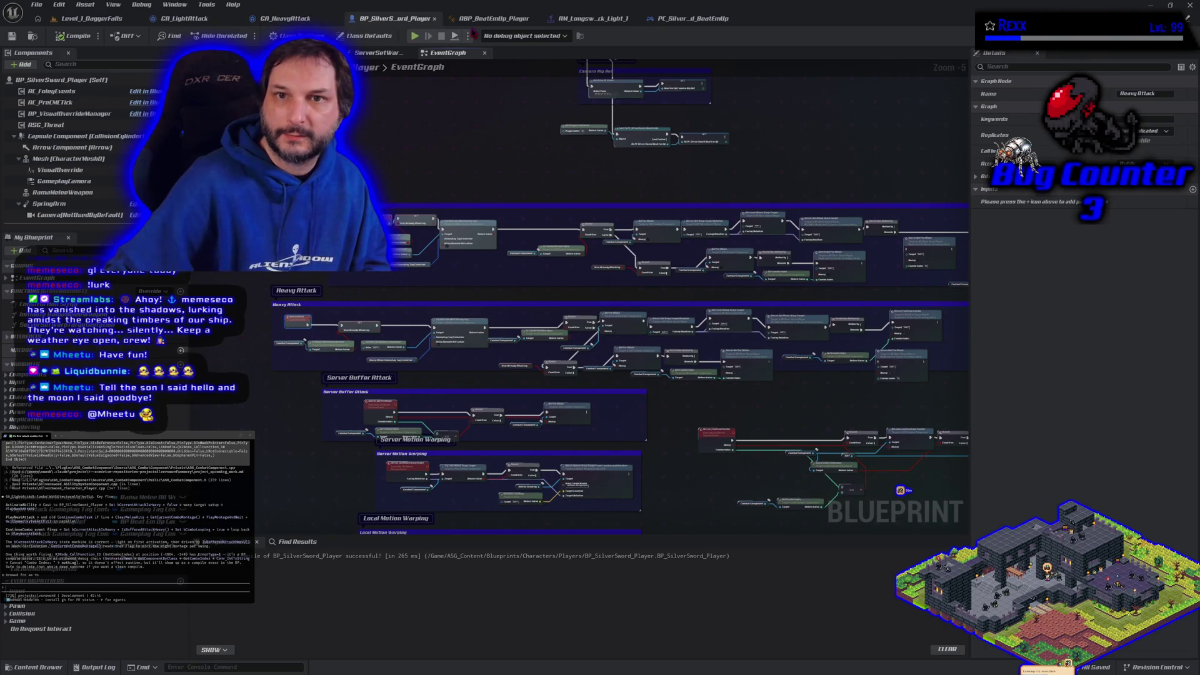
click(669, 20)
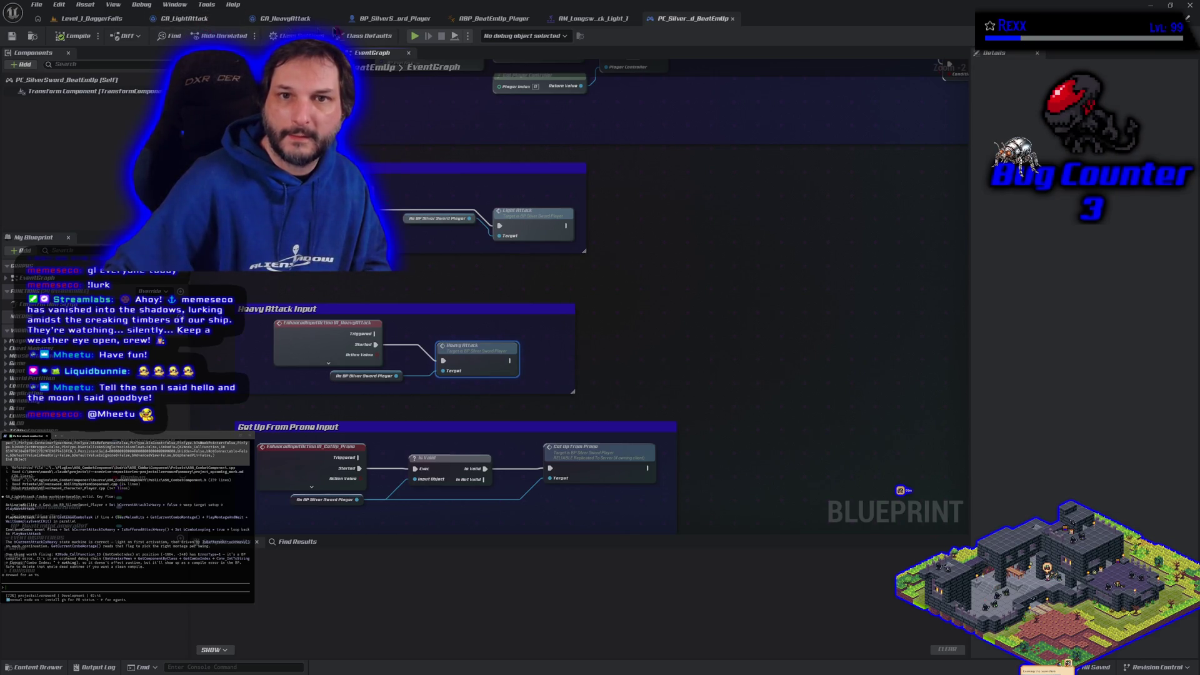
Step: Bring BP_SilverSword_Player's Heavy Attack section into view, select it to review, then clear the selection
click(407, 19)
drag(662, 434, 537, 394)
mouse_move(206, 287)
mouse_down()
mouse_move(437, 369)
mouse_move(725, 425)
mouse_move(894, 376)
mouse_up()
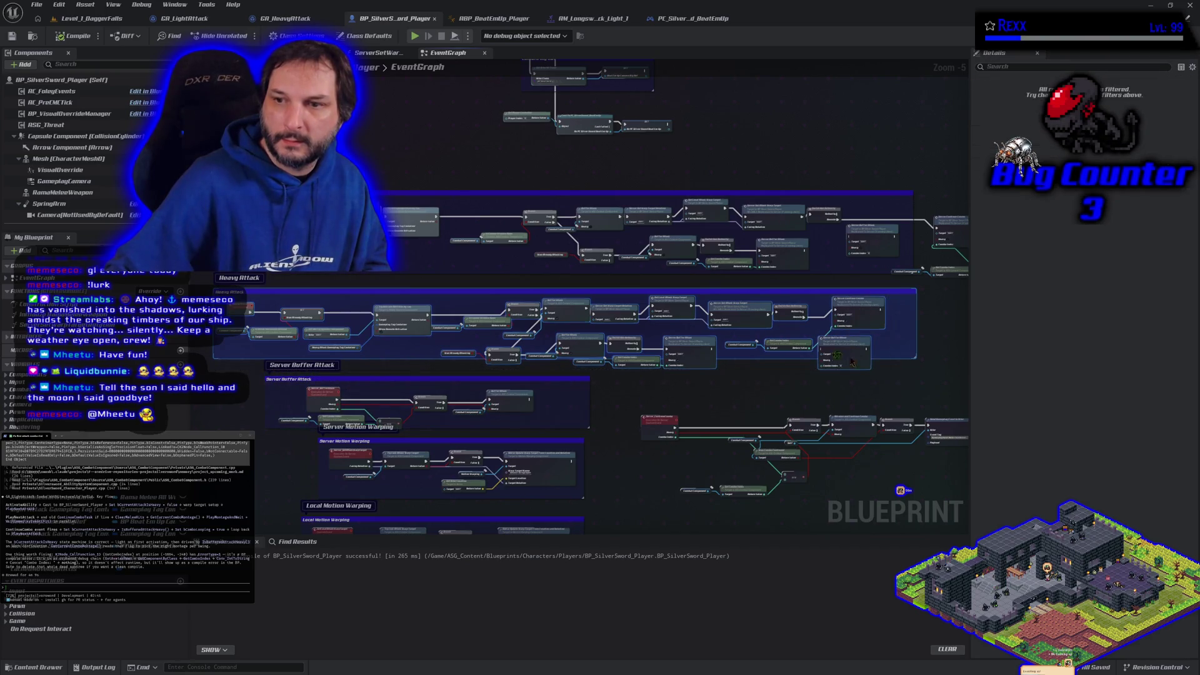
key(Escape)
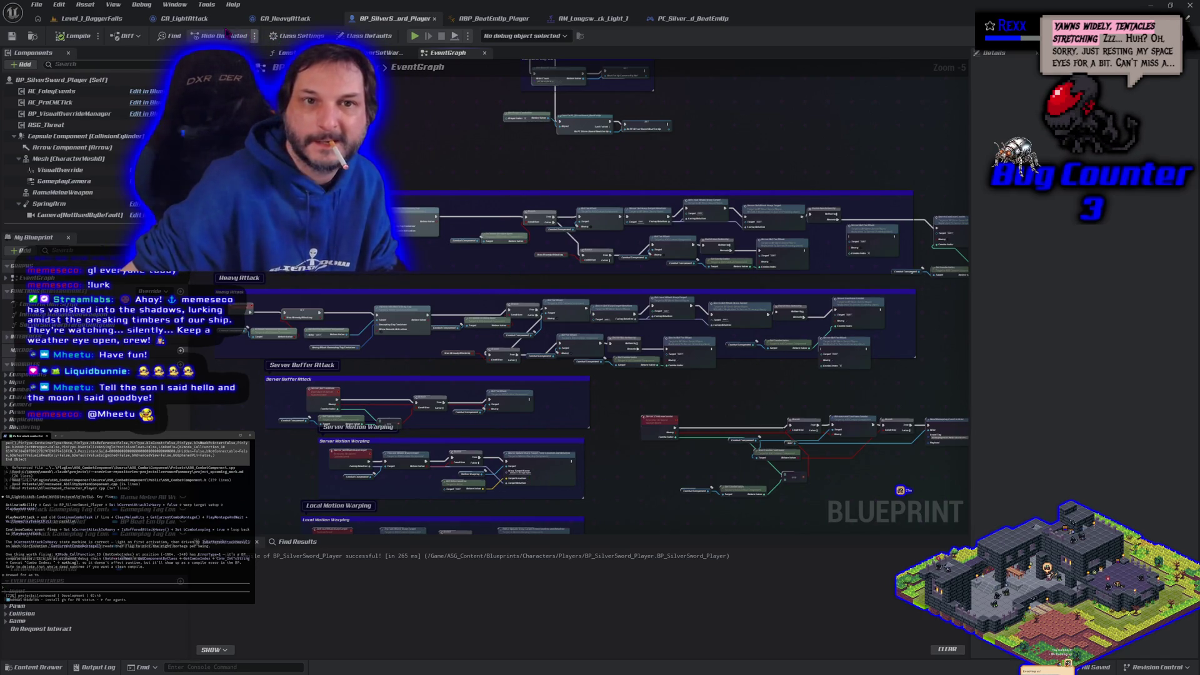
Step: Switch to GA_LightAttack and navigate its graph to select the debug nodes around Print String
click(184, 18)
scroll(551, 324, up, 4)
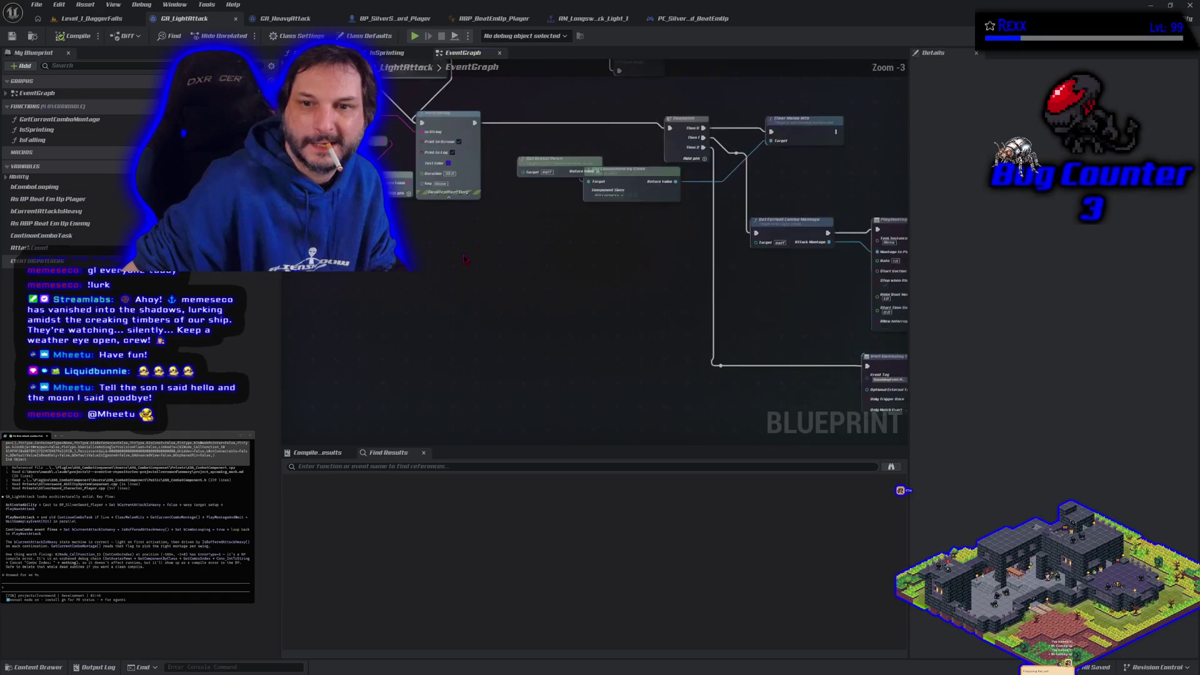
mouse_move(718, 355)
mouse_down()
mouse_move(758, 361)
mouse_move(475, 310)
mouse_move(454, 322)
mouse_up()
scroll(475, 311, down, 1)
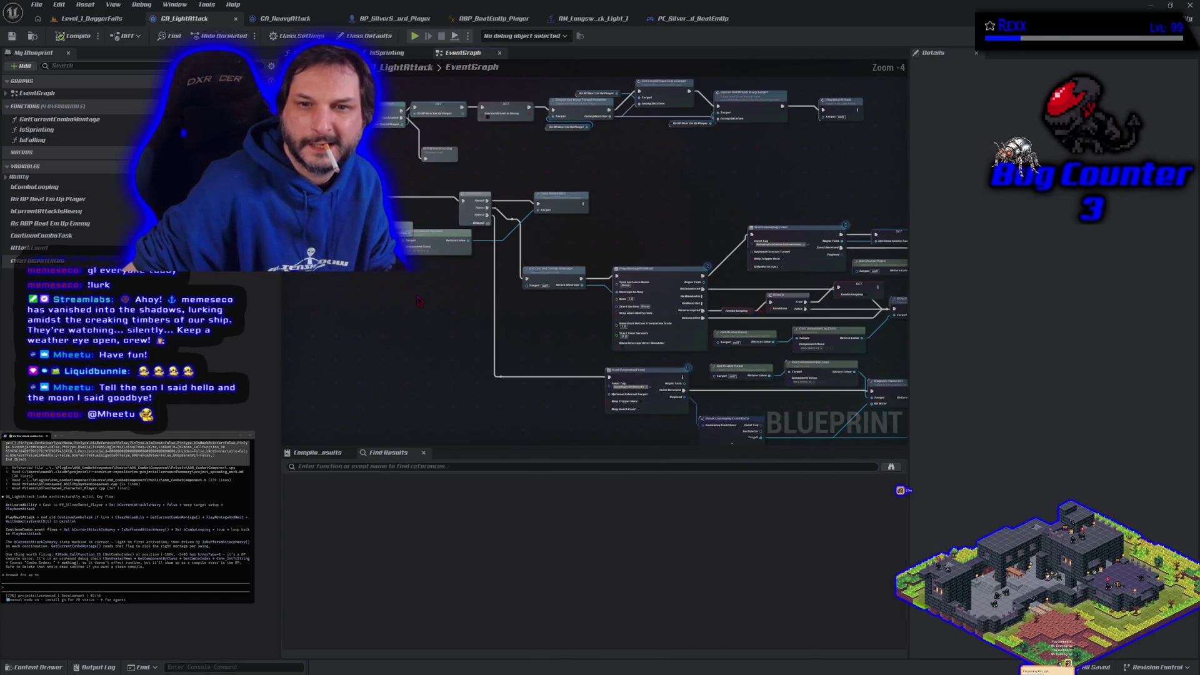
drag(576, 340, 304, 258)
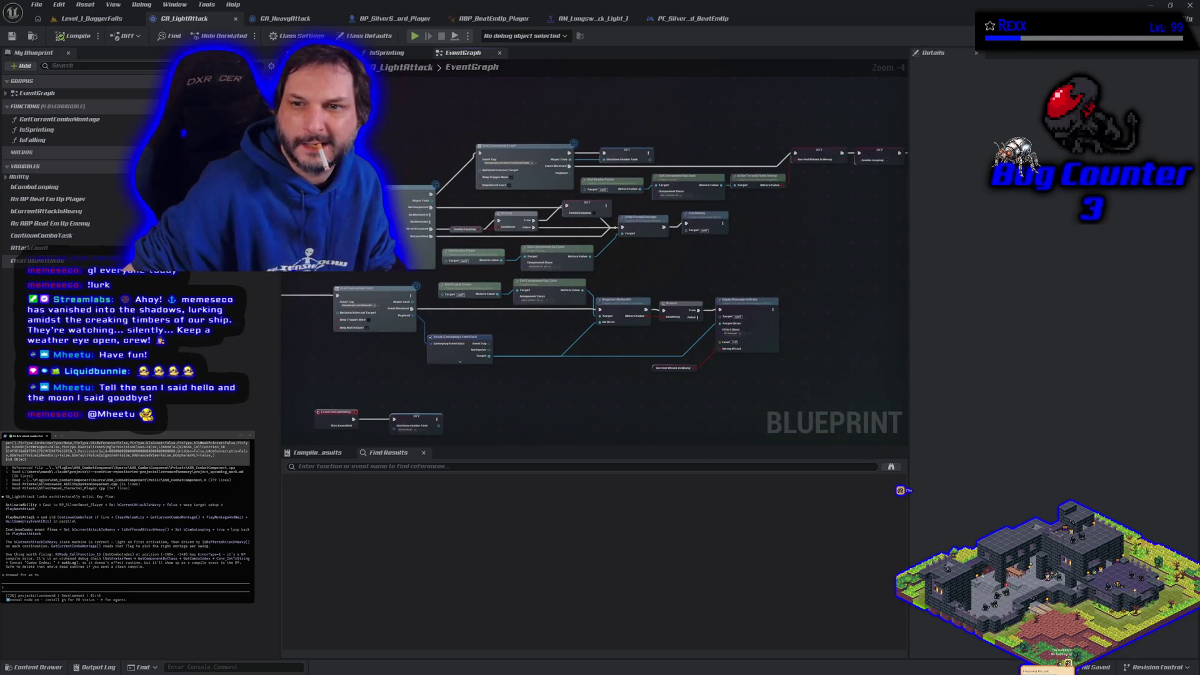
mouse_move(319, 383)
mouse_down()
mouse_move(544, 367)
mouse_move(673, 410)
mouse_move(694, 380)
mouse_up()
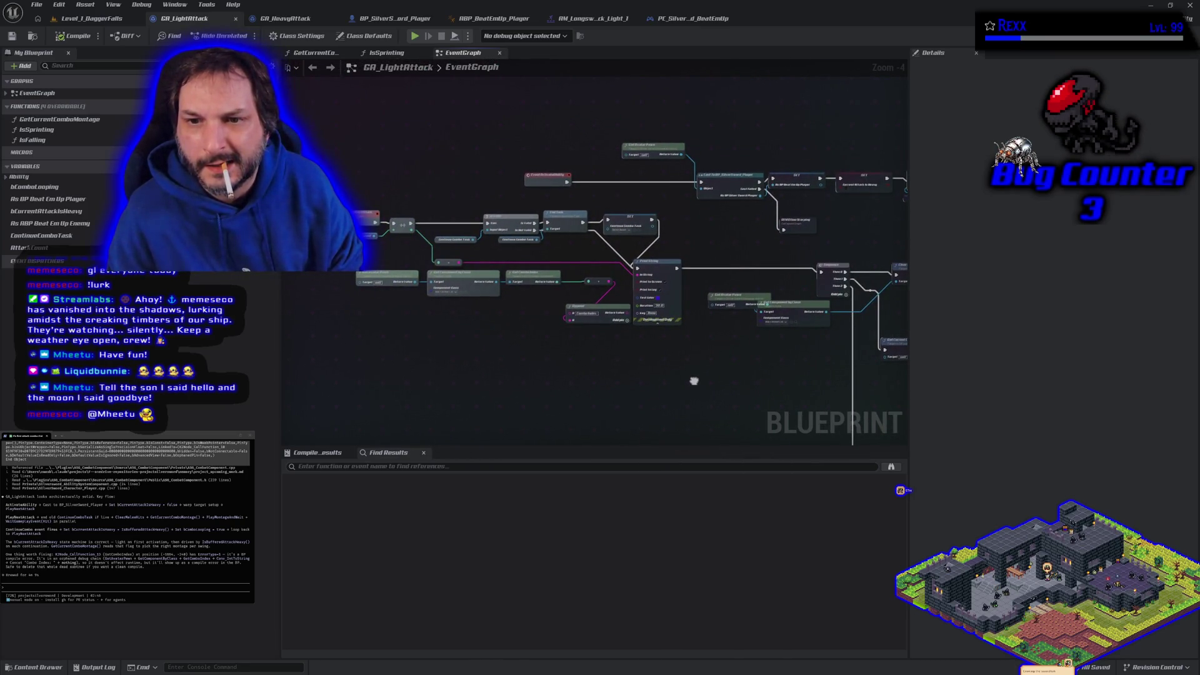
scroll(438, 306, up, 5)
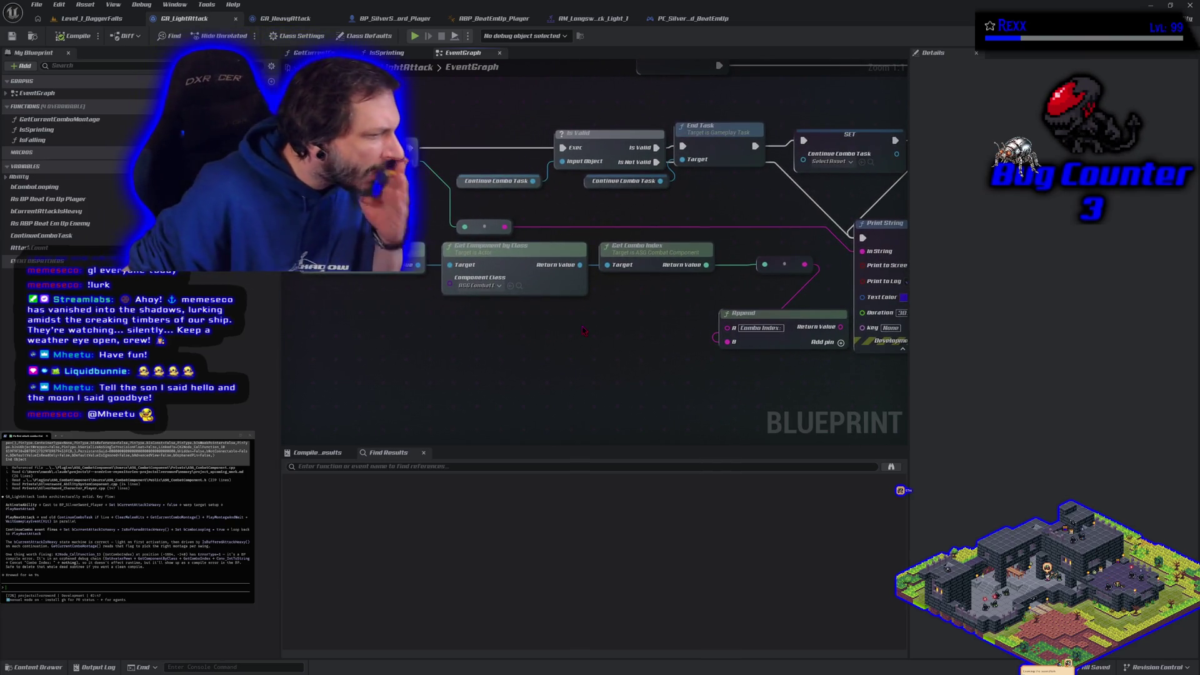
drag(637, 361, 594, 354)
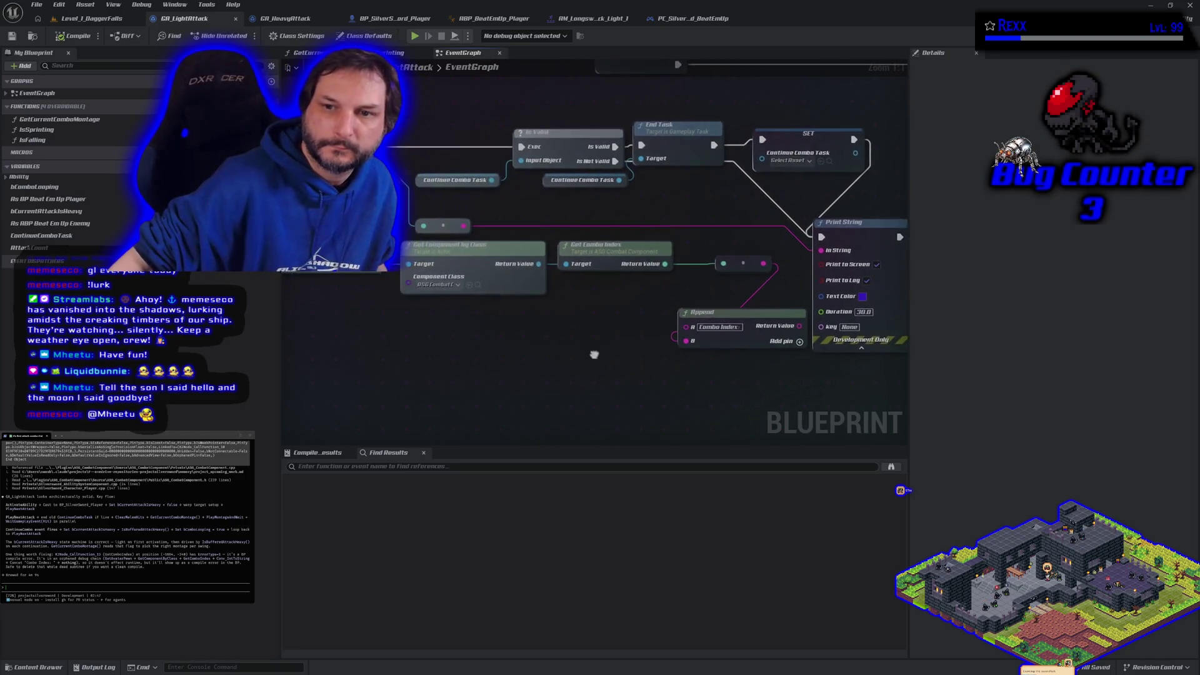
scroll(594, 354, down, 1)
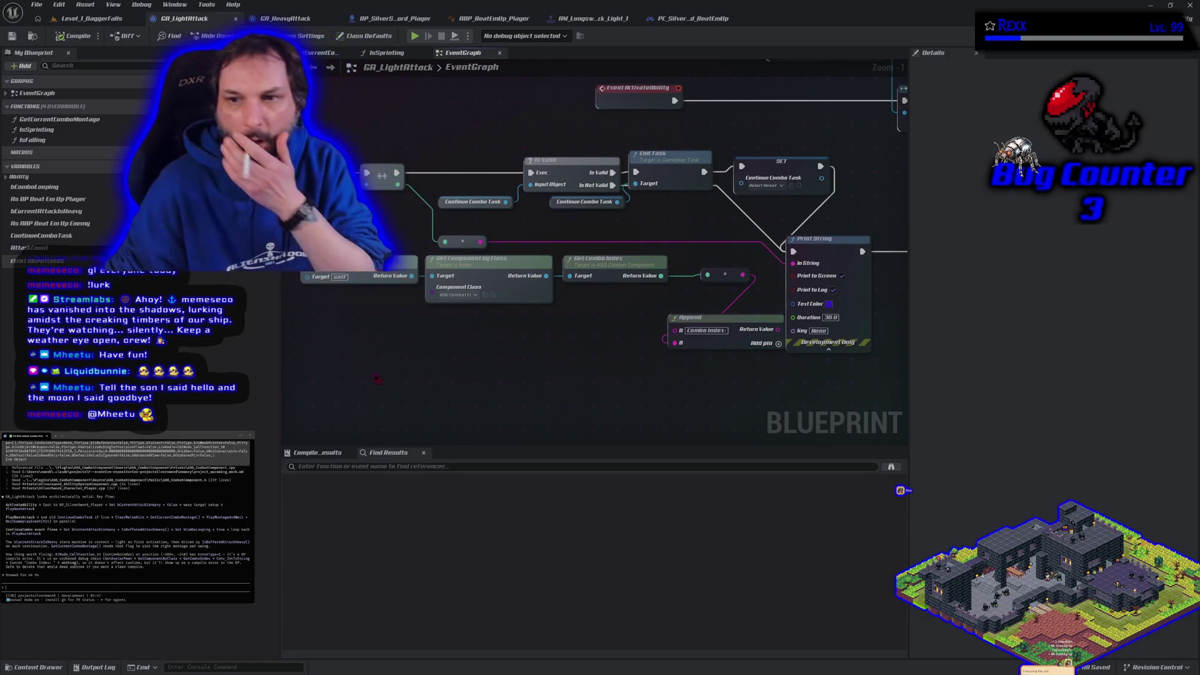
mouse_move(353, 374)
mouse_down()
mouse_move(562, 294)
mouse_move(745, 278)
mouse_up()
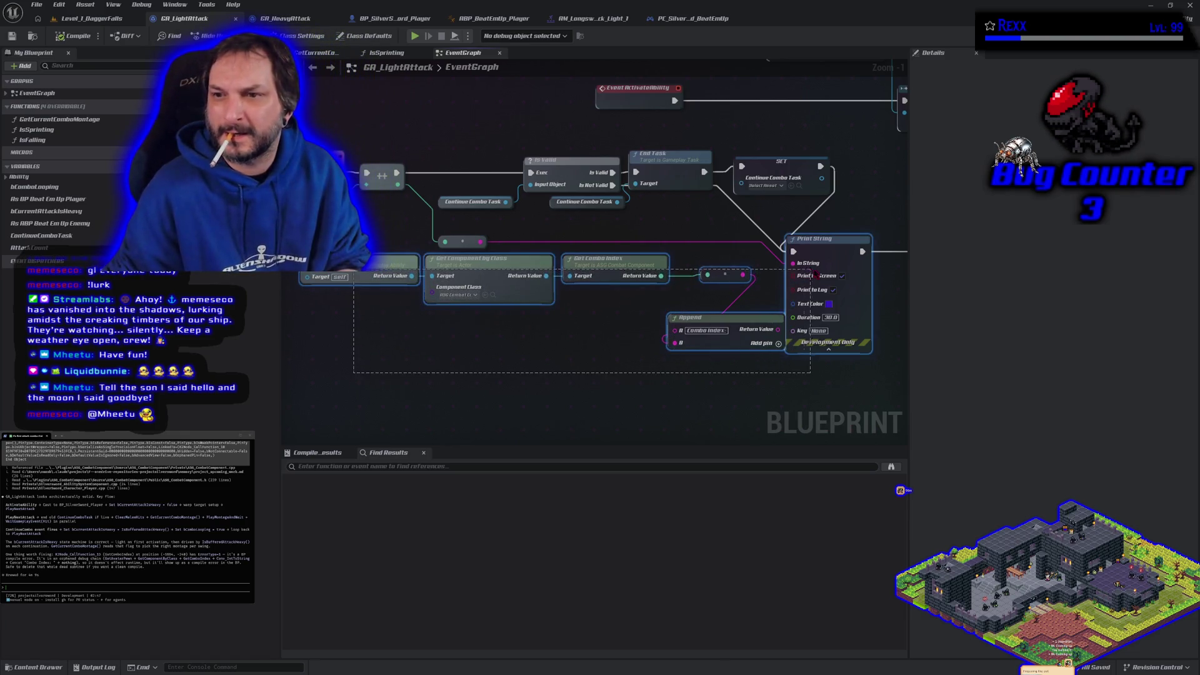
Step: Unhook Print String's execution wires and route Is Not Valid into the Sequence node through a reroute point
drag(813, 383, 556, 394)
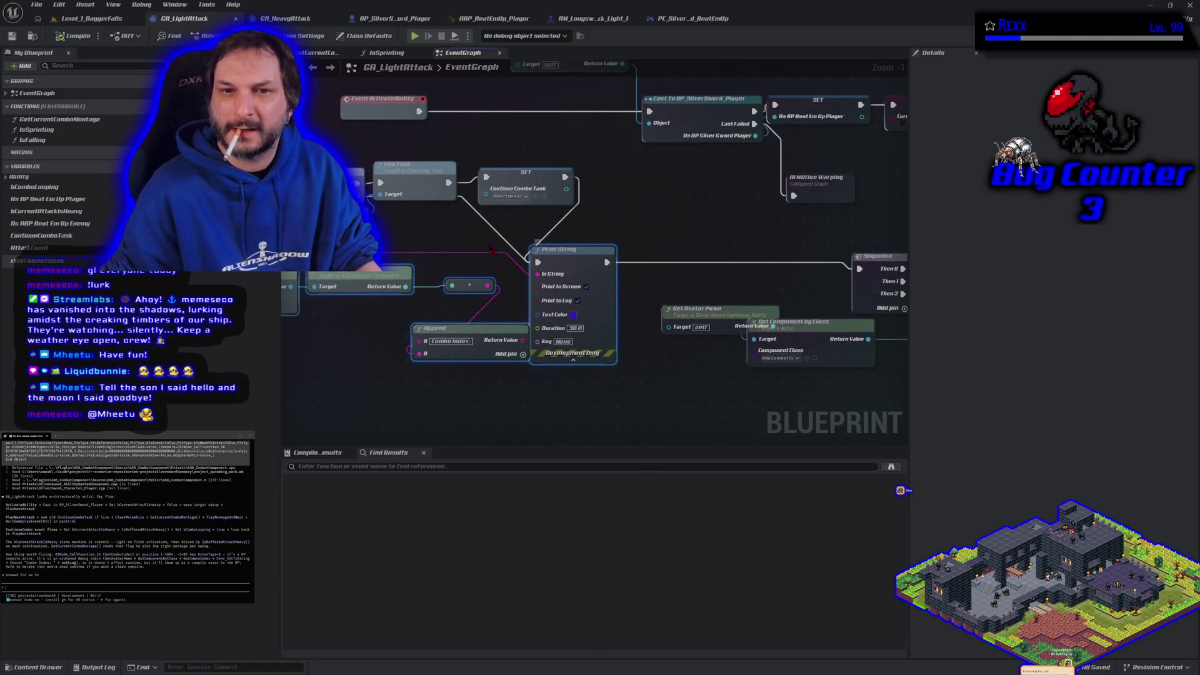
drag(434, 230, 534, 248)
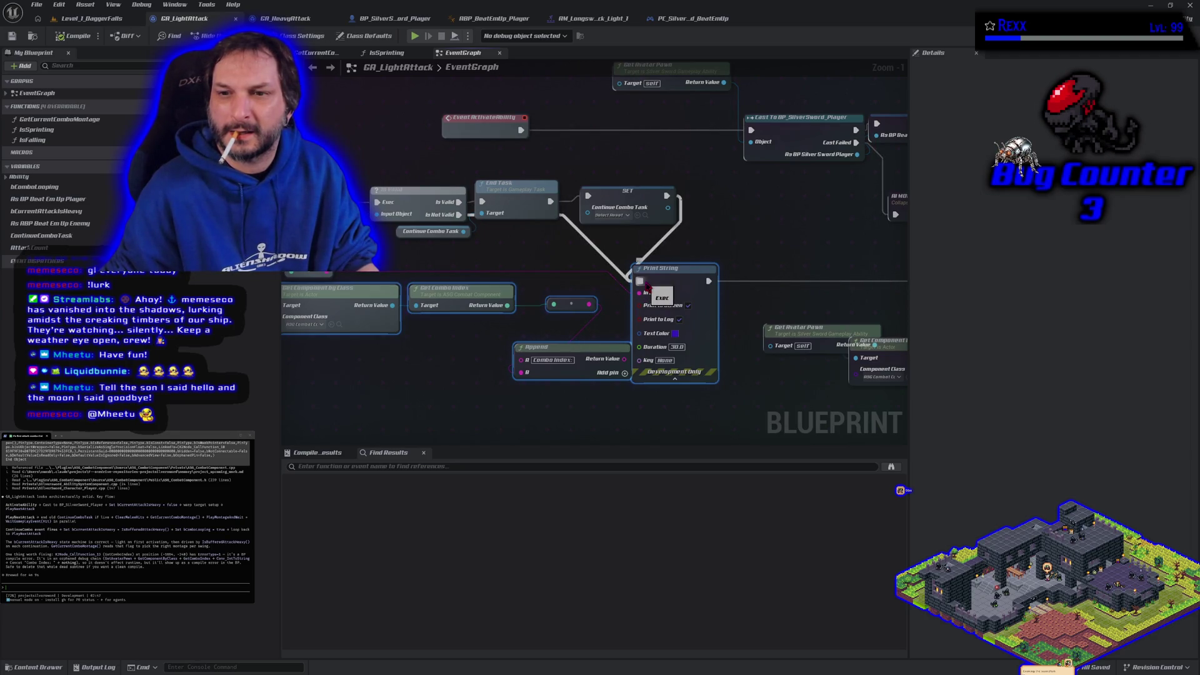
alt+click(640, 281)
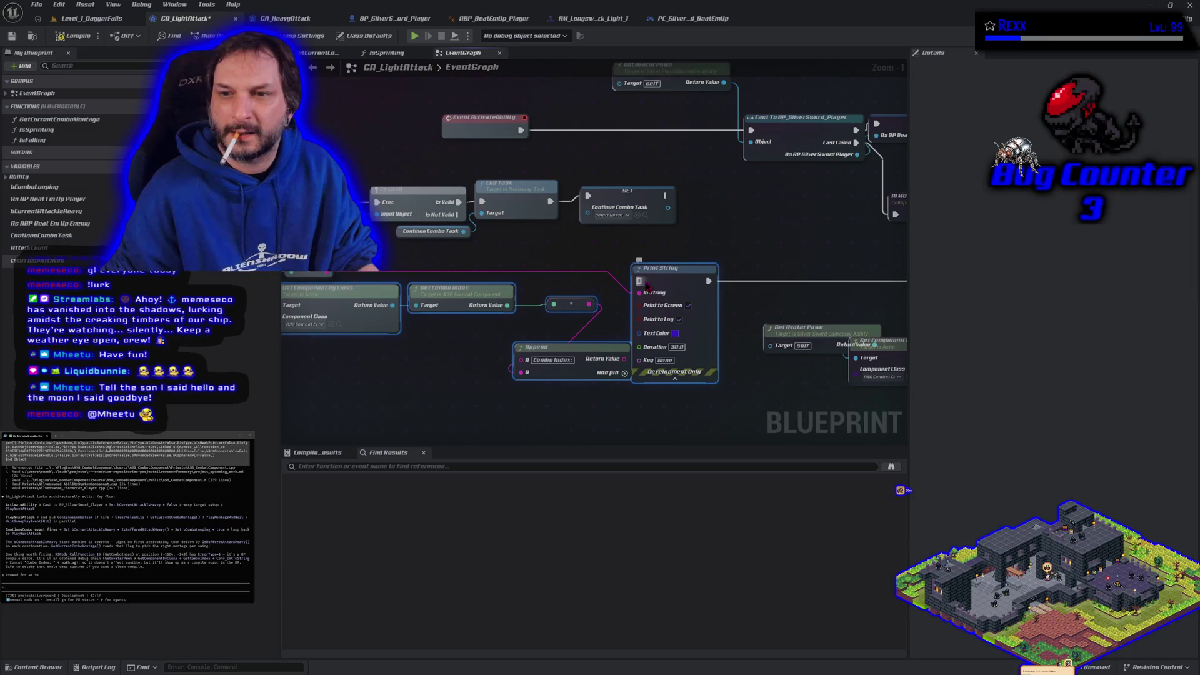
drag(709, 280, 666, 198)
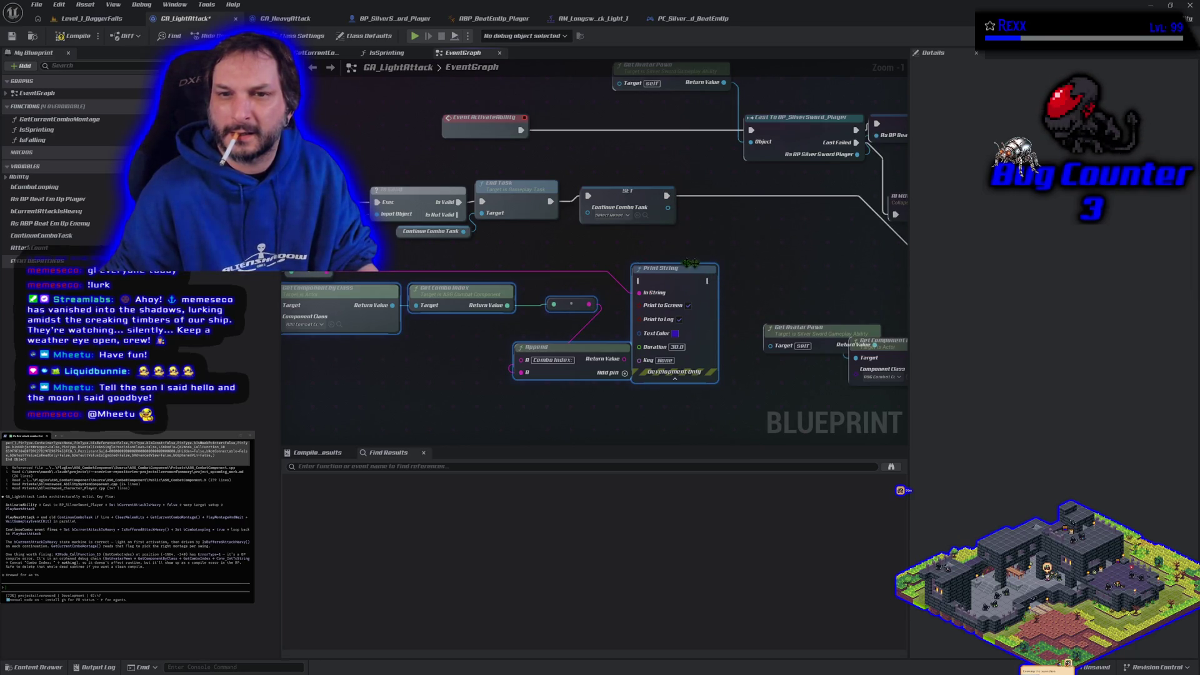
mouse_move(460, 215)
mouse_down()
mouse_move(506, 241)
mouse_move(805, 299)
mouse_move(805, 288)
mouse_up()
double_click(569, 216)
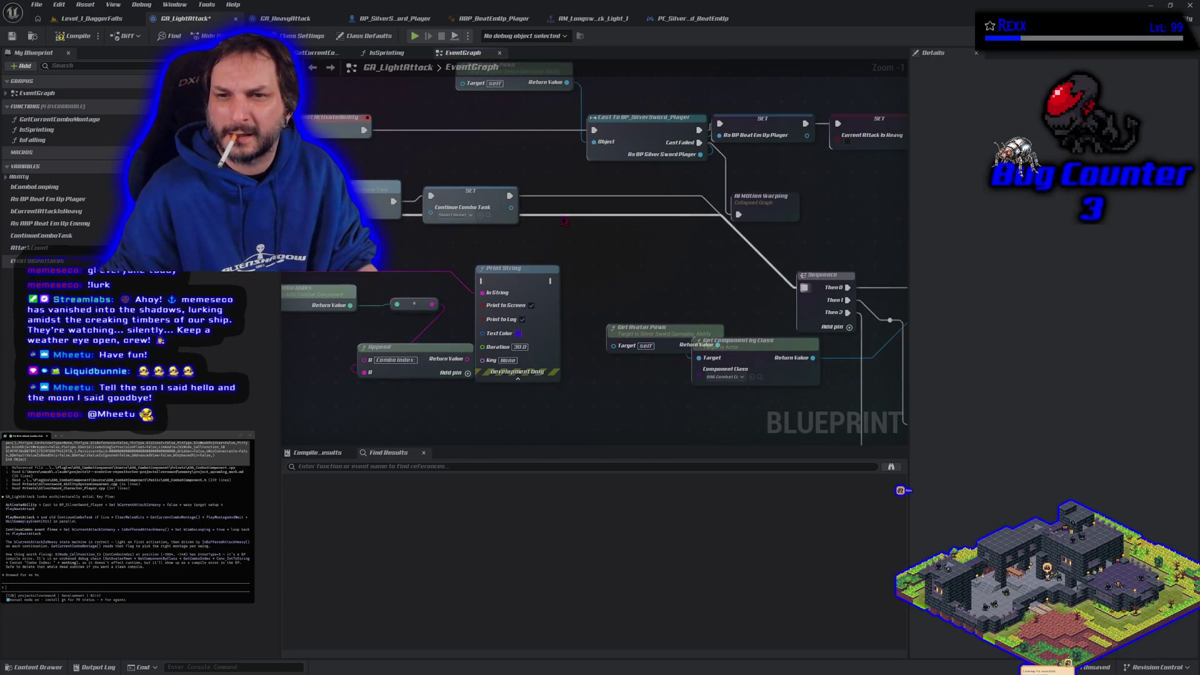
mouse_move(569, 215)
mouse_down()
mouse_move(531, 243)
mouse_move(372, 247)
mouse_up()
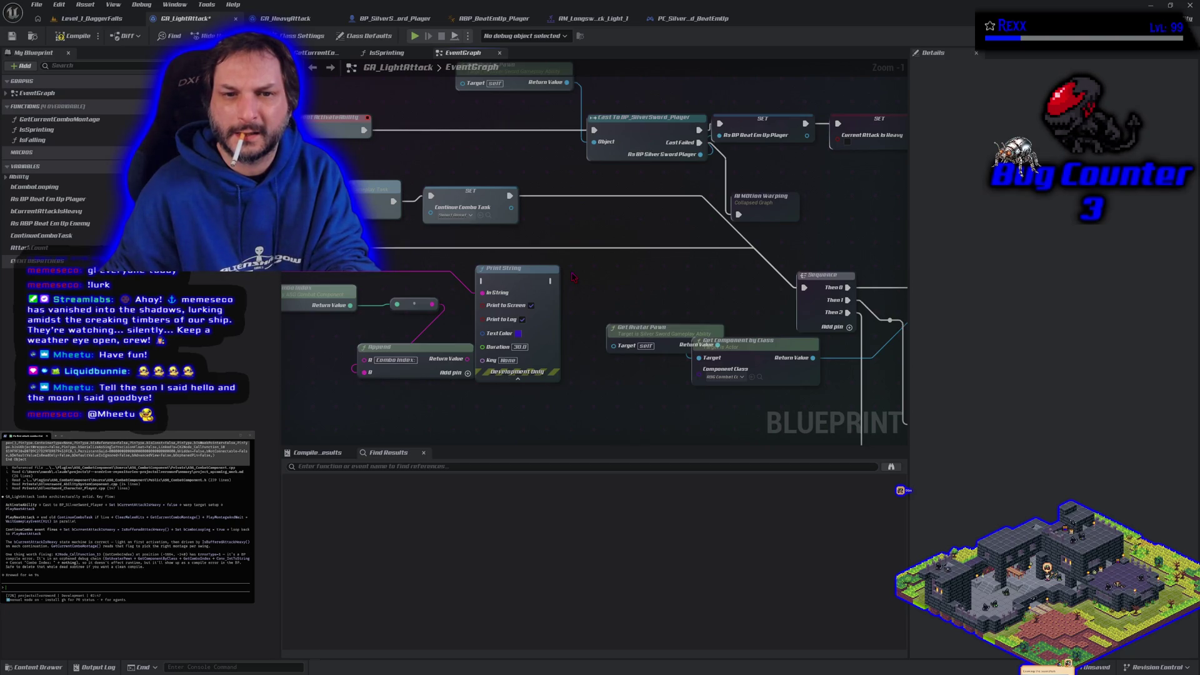
Step: Delete the Print String debug nodes and leftover node, reconnect Is Valid, and save GA_LightAttack
mouse_move(410, 430)
mouse_down()
mouse_move(514, 429)
mouse_move(605, 380)
mouse_up()
drag(458, 401, 536, 375)
scroll(536, 375, down, 1)
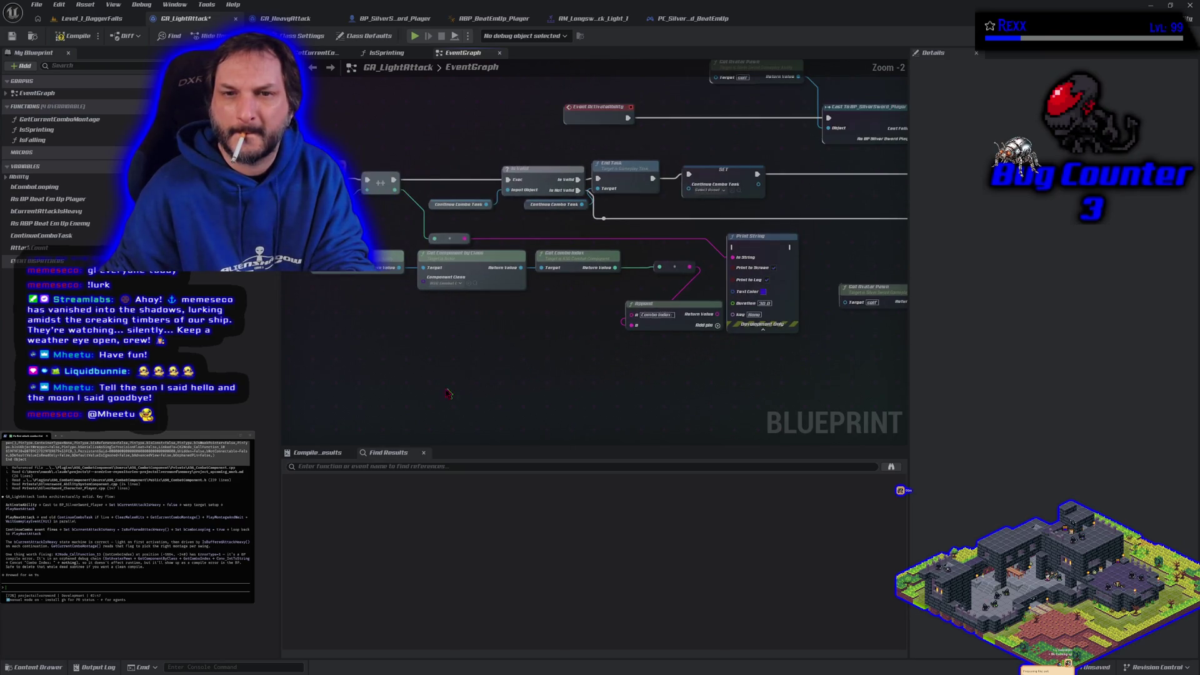
drag(440, 347, 785, 249)
key(Delete)
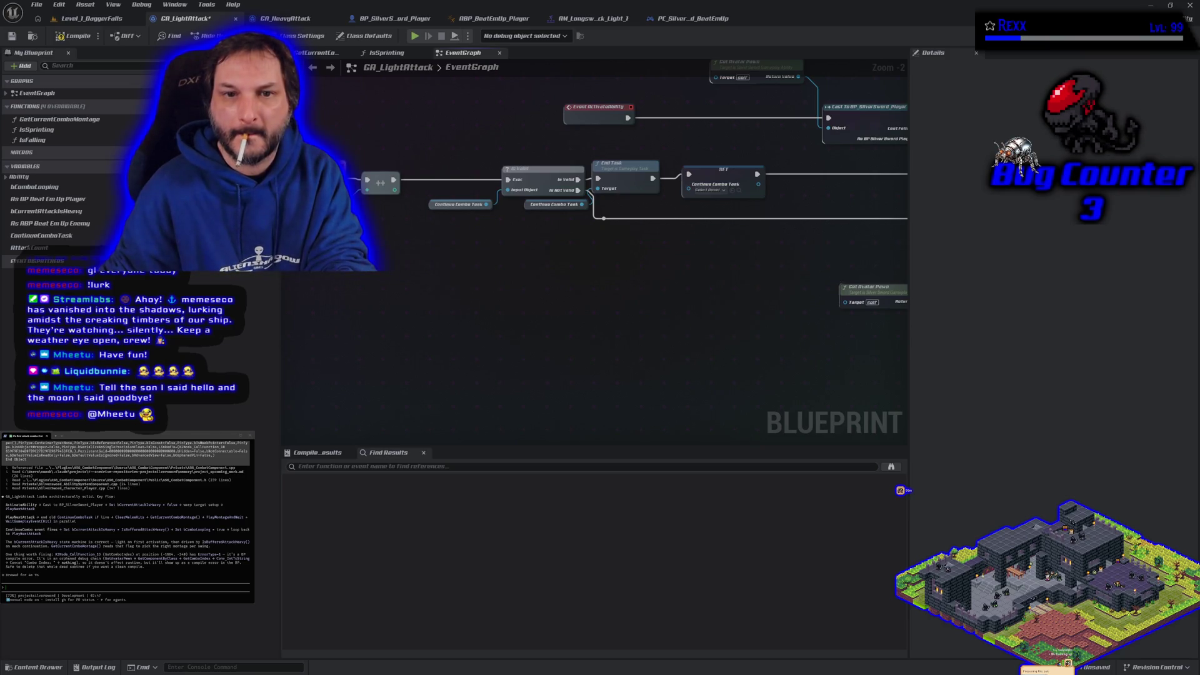
click(380, 183)
key(Delete)
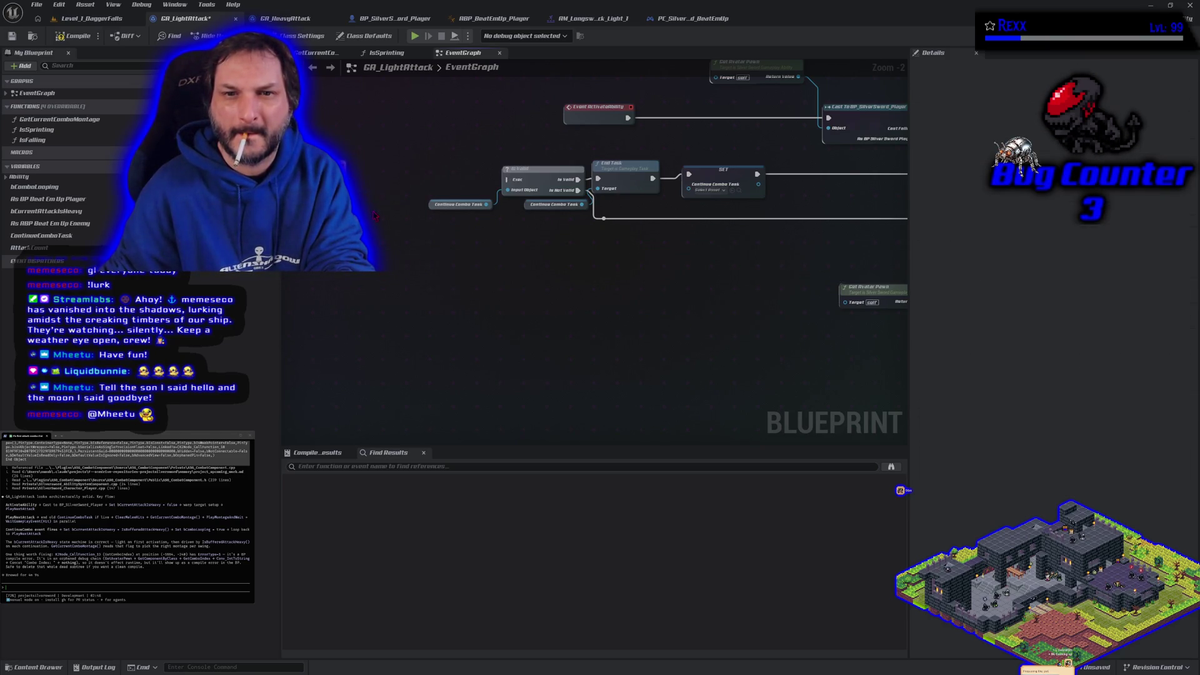
mouse_move(341, 182)
mouse_down()
mouse_move(431, 190)
mouse_move(508, 179)
mouse_up()
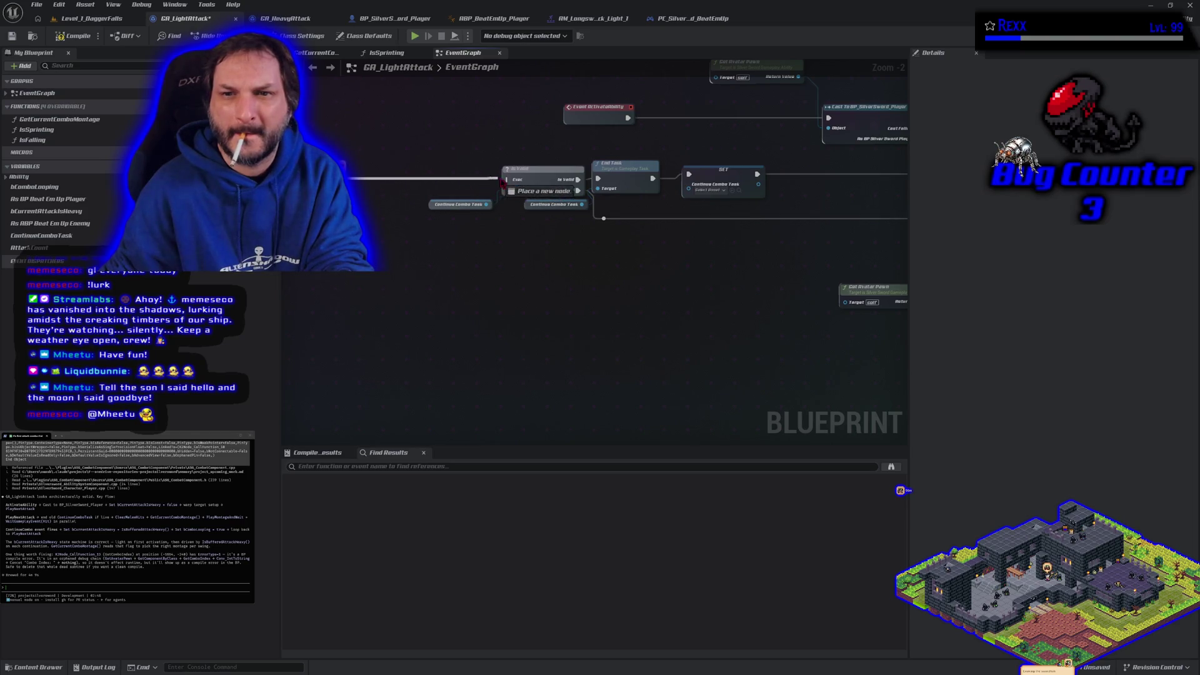
key(ctrl+s)
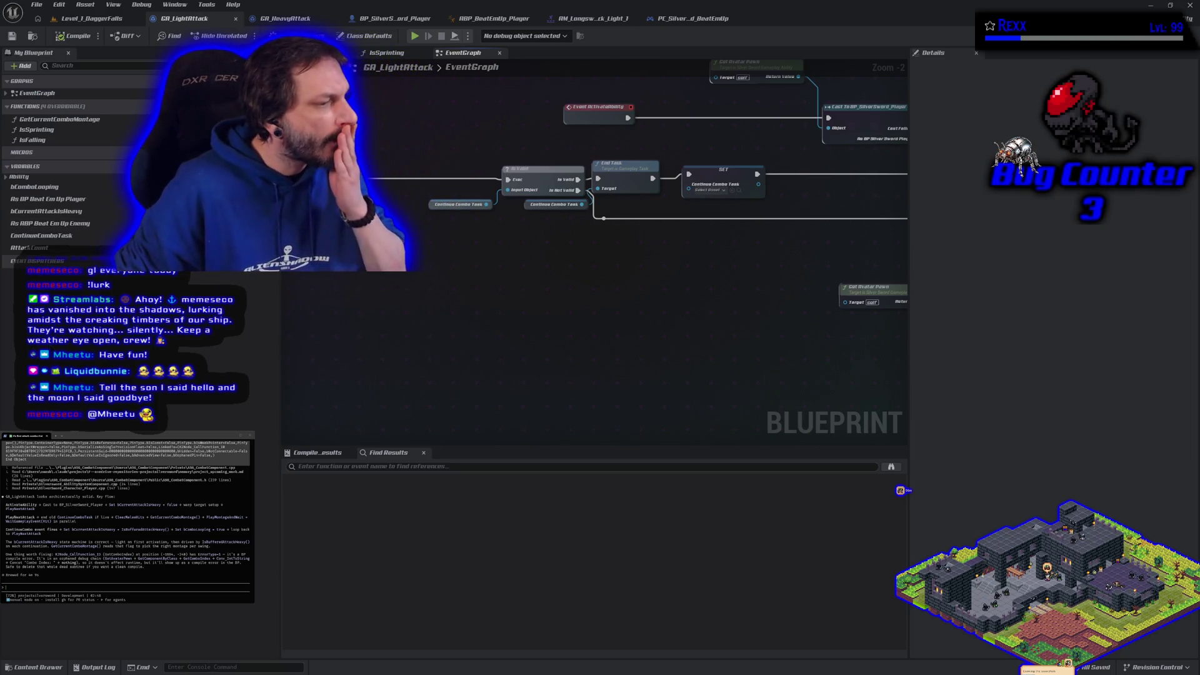
Step: Ask the terminal assistant "is GA_HeavyAttack just a copy paste?"
text(is th)
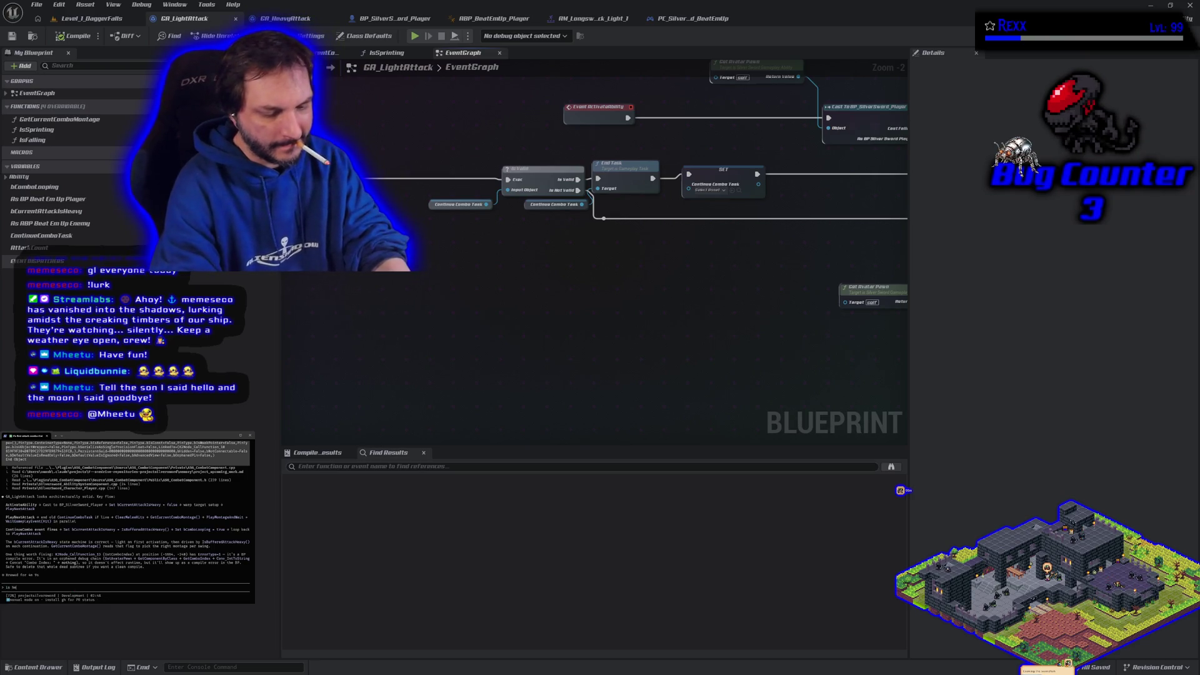
text(just a copy paste?)
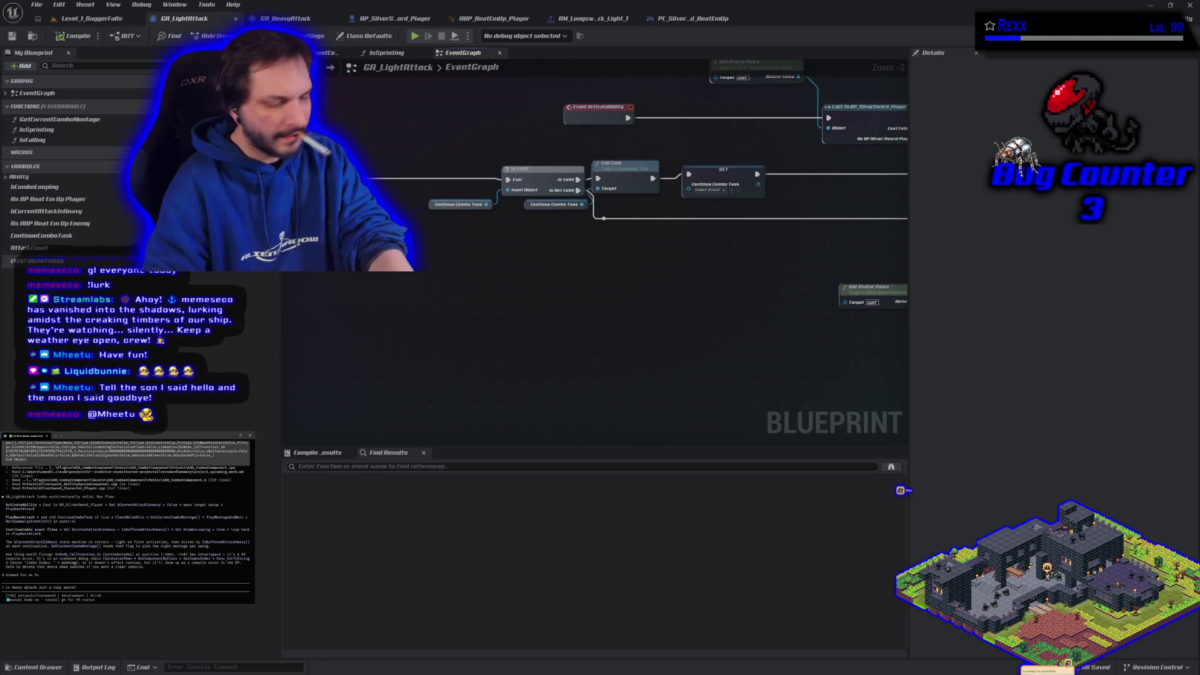
key(BackSpace)
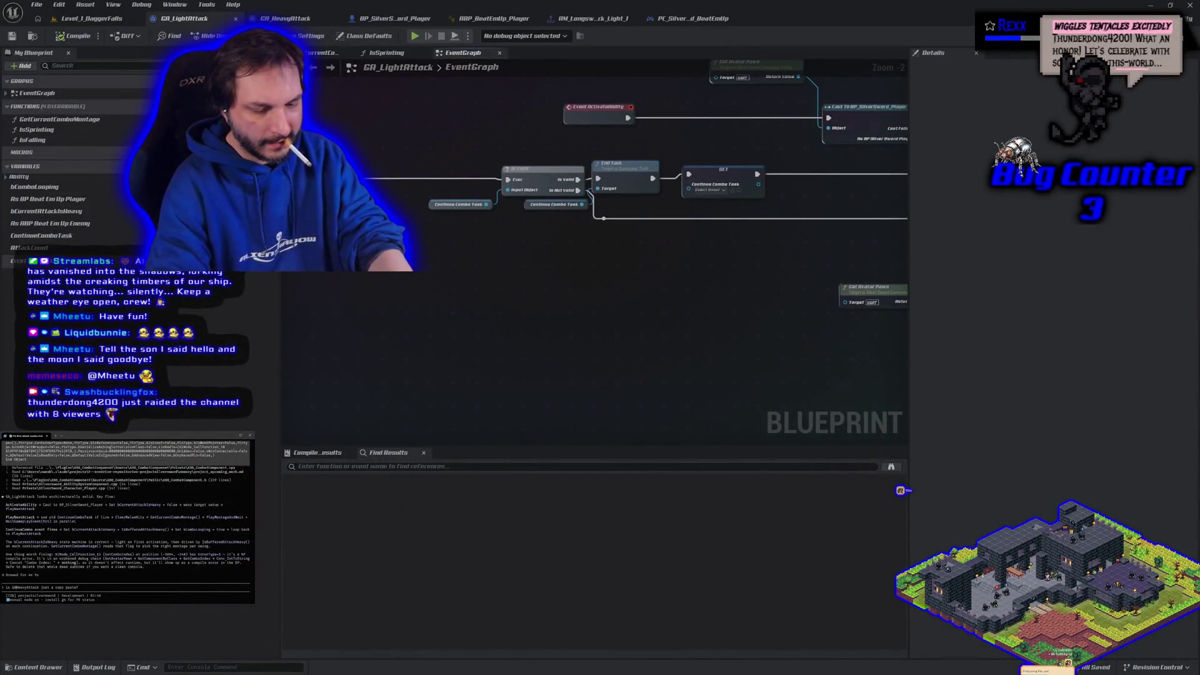
key(Return)
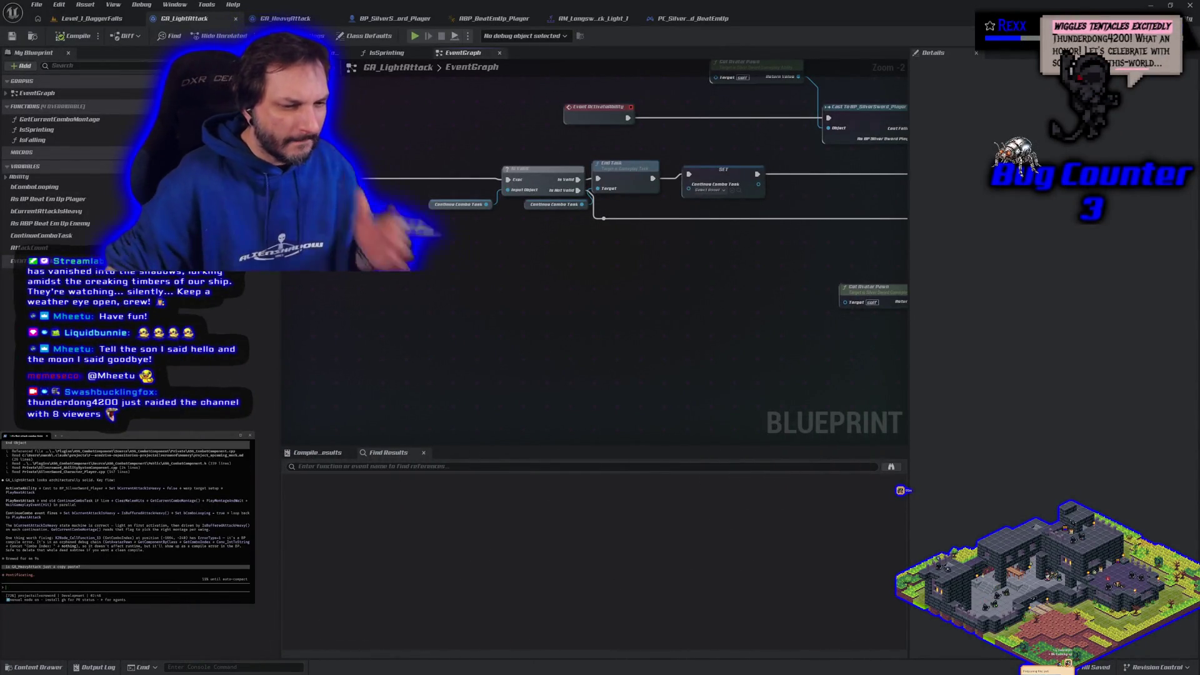
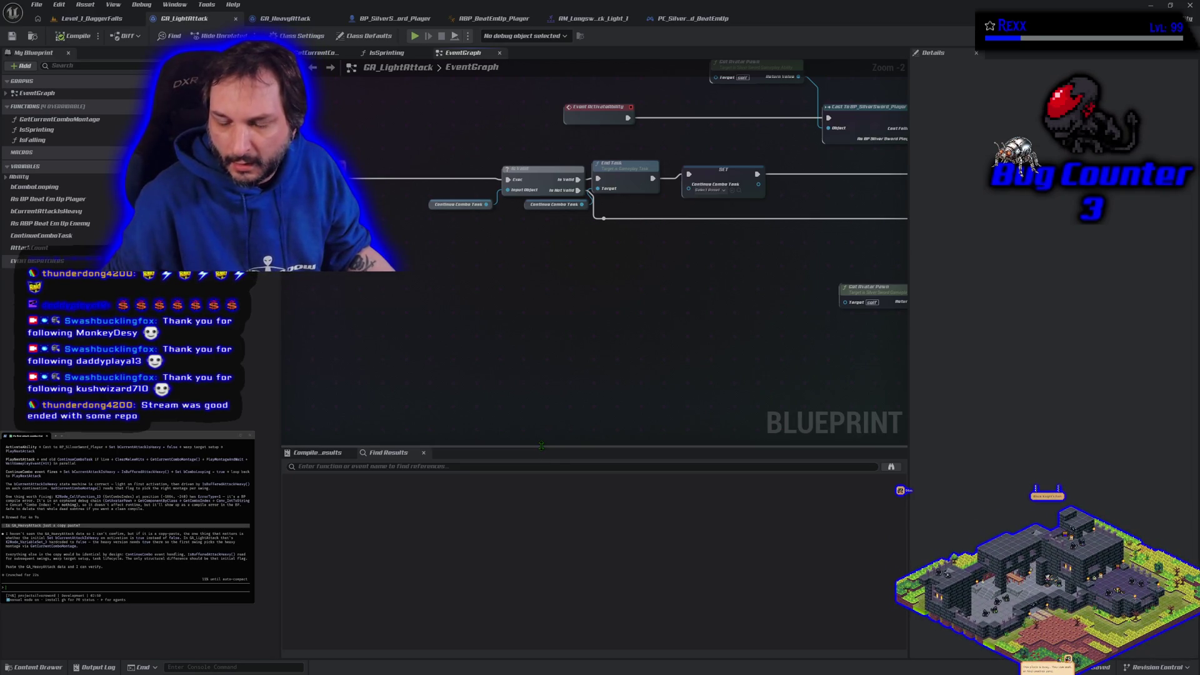
Step: Select every node in the GA_HeavyAttack graph and paste them into the terminal assistant
drag(541, 446, 541, 531)
scroll(537, 490, down, 3)
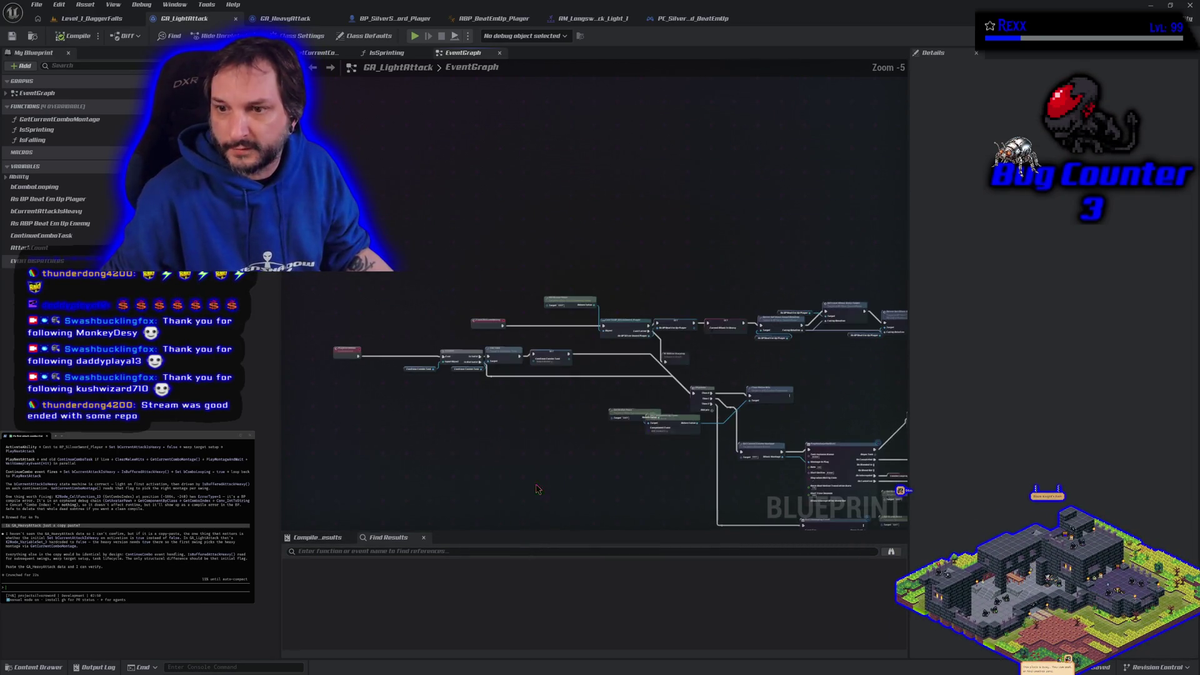
drag(536, 489, 355, 388)
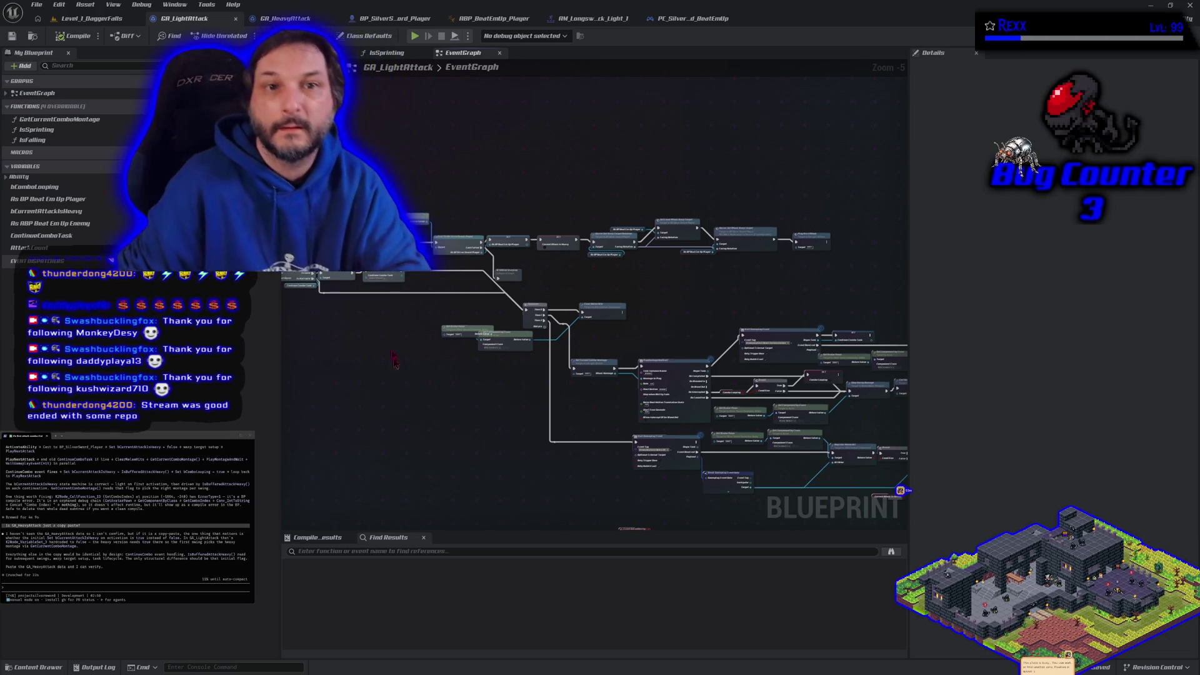
click(294, 18)
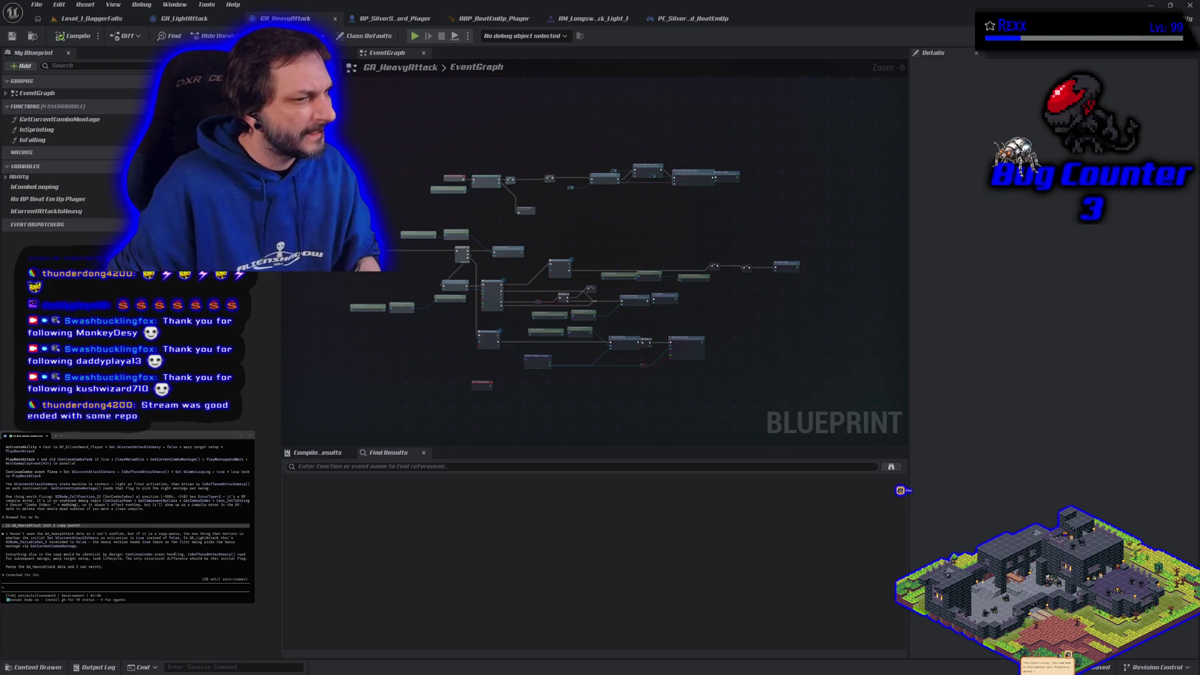
mouse_move(308, 134)
mouse_down()
mouse_move(494, 250)
mouse_move(884, 407)
mouse_up()
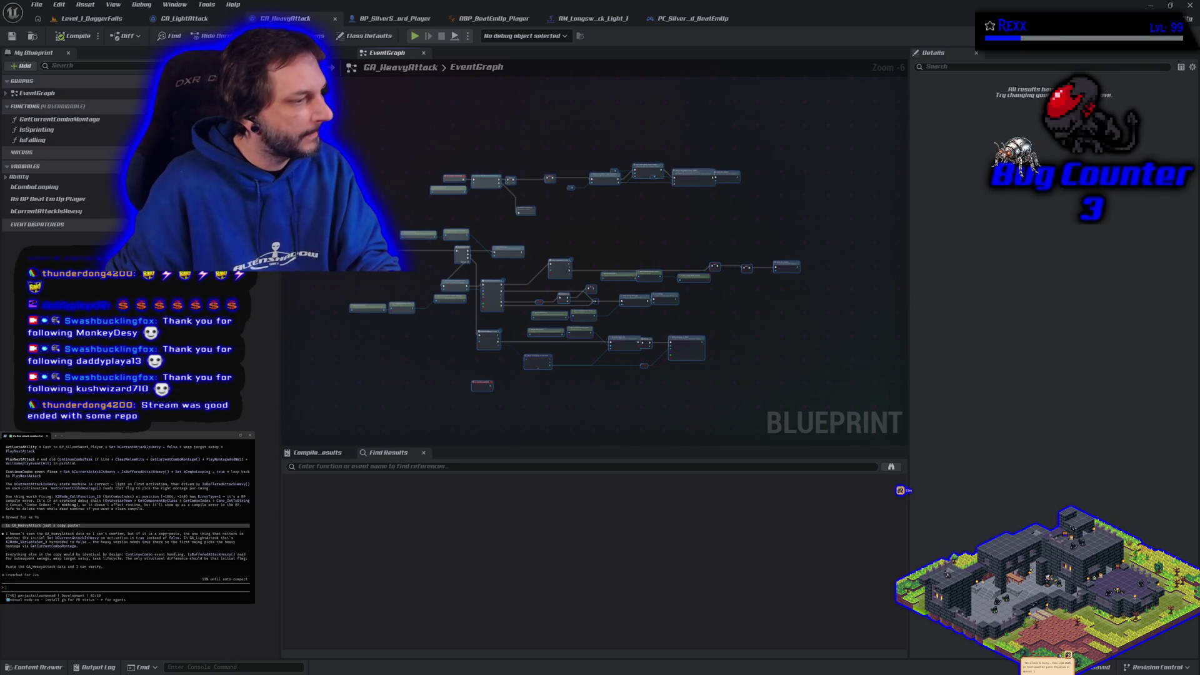
key(ctrl+v)
click(103, 528)
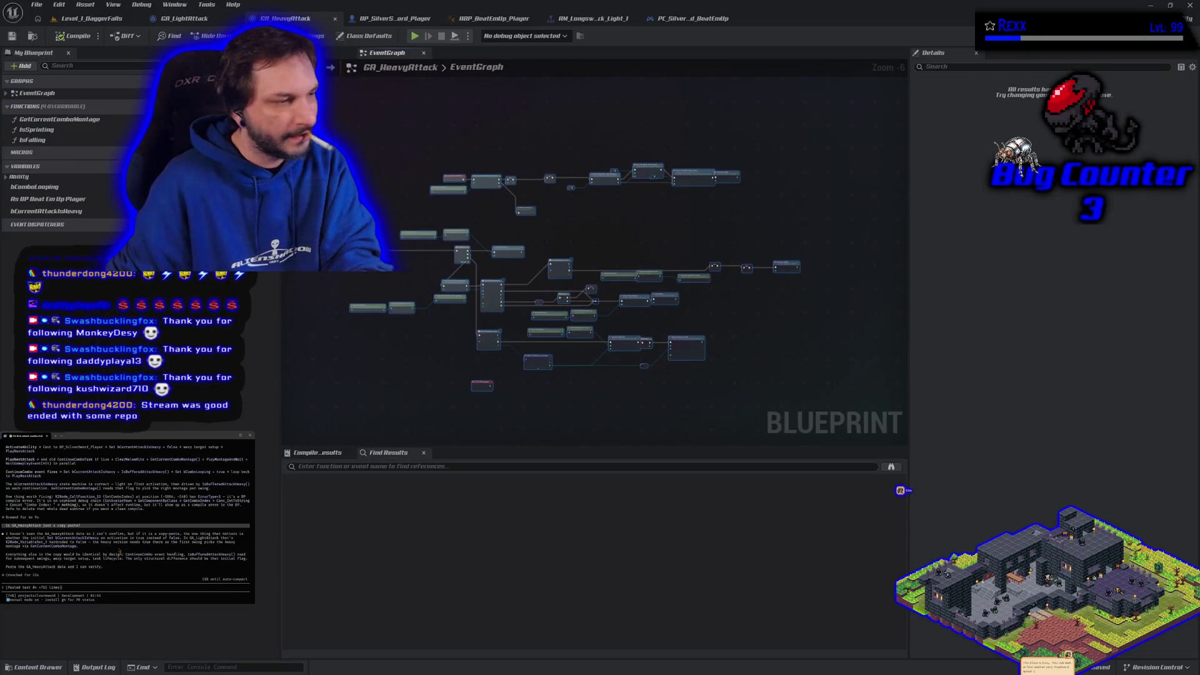
key(Return)
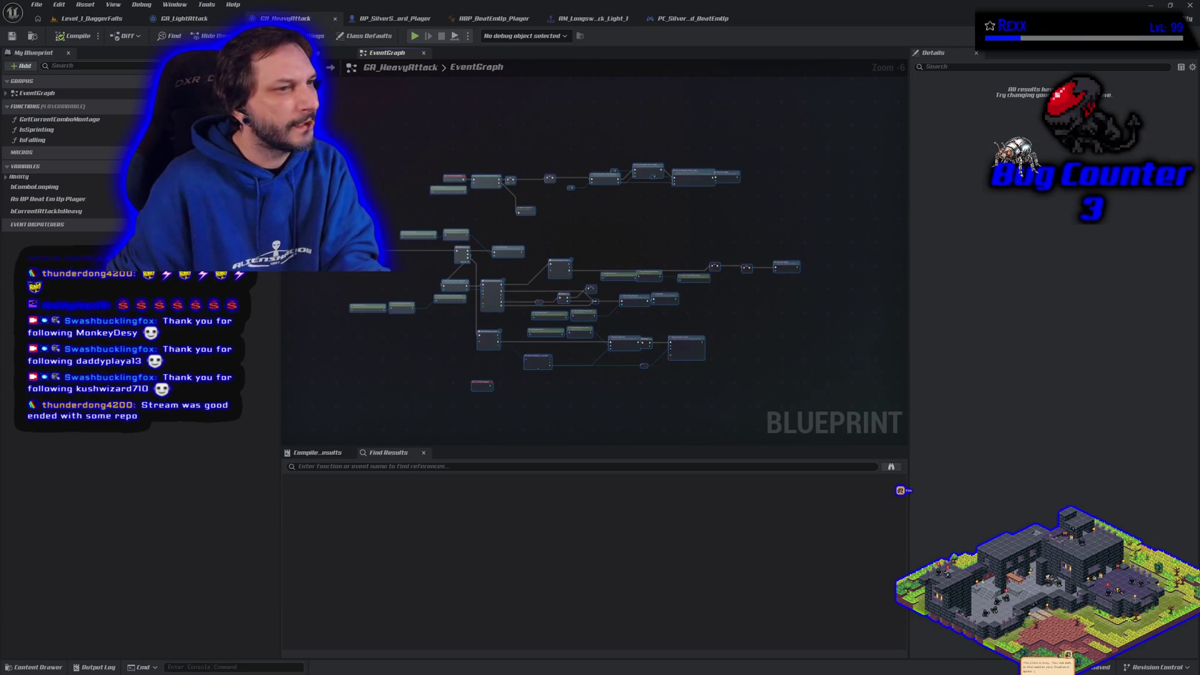
click(400, 366)
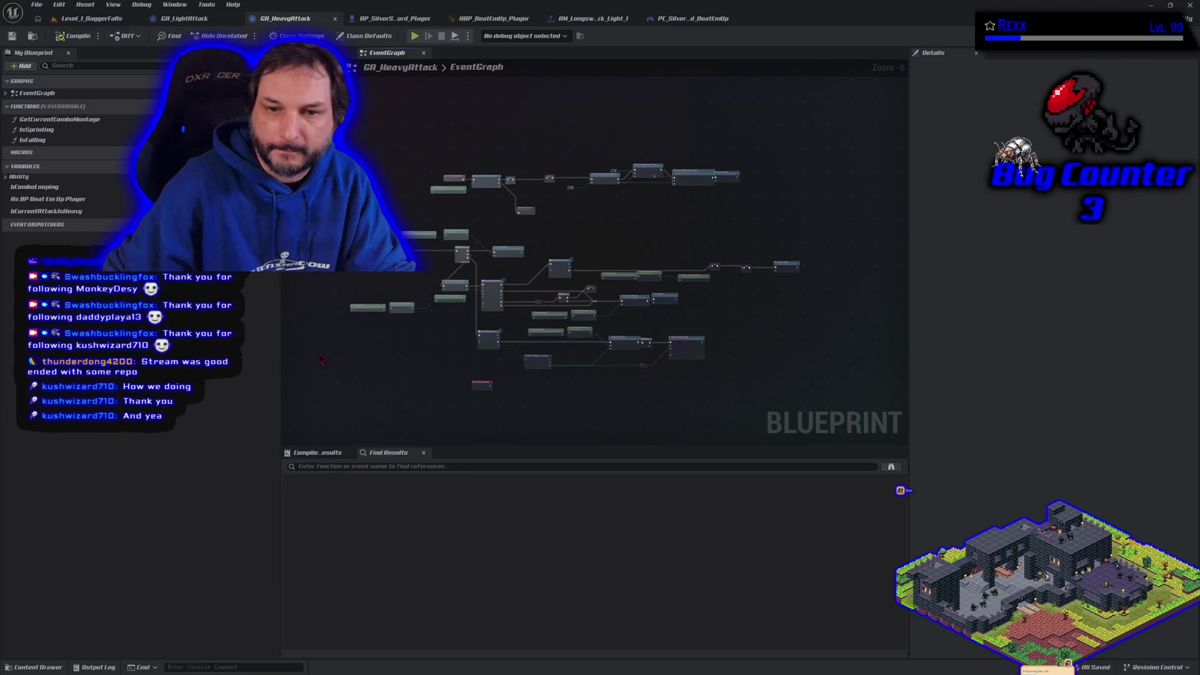
Step: Check GA_LightAttack and the player's Buffer Attack nodes, then show the controller's attack inputs
scroll(391, 363, up, 3)
scroll(391, 362, down, 2)
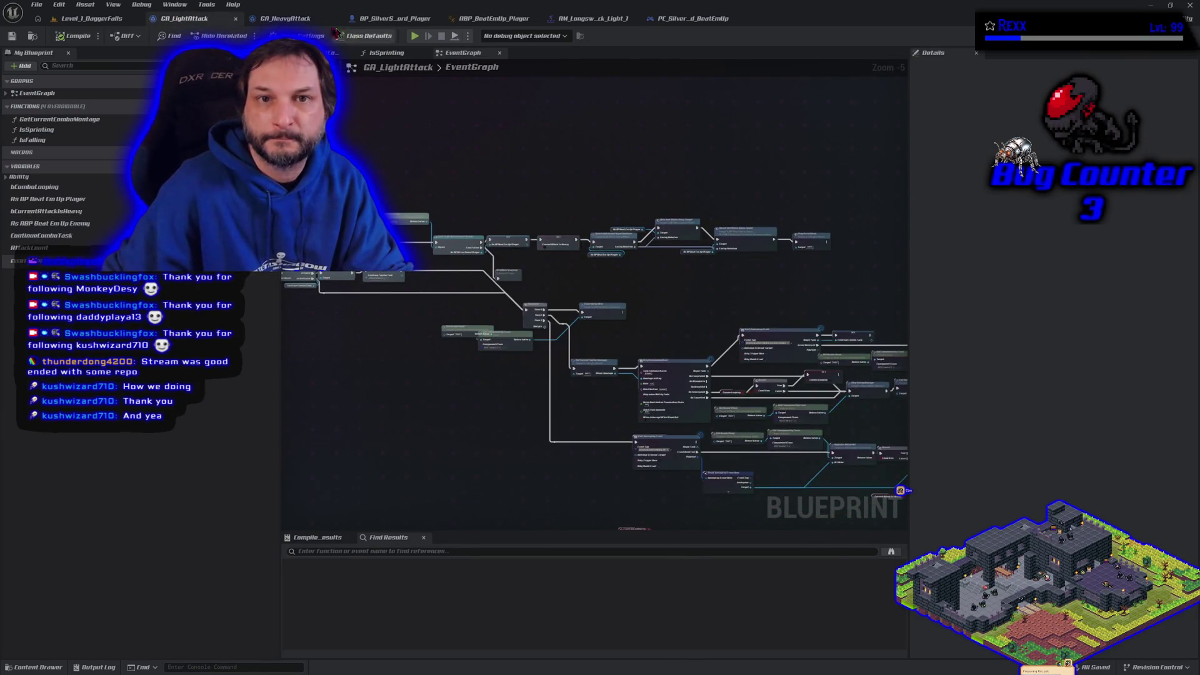
click(184, 18)
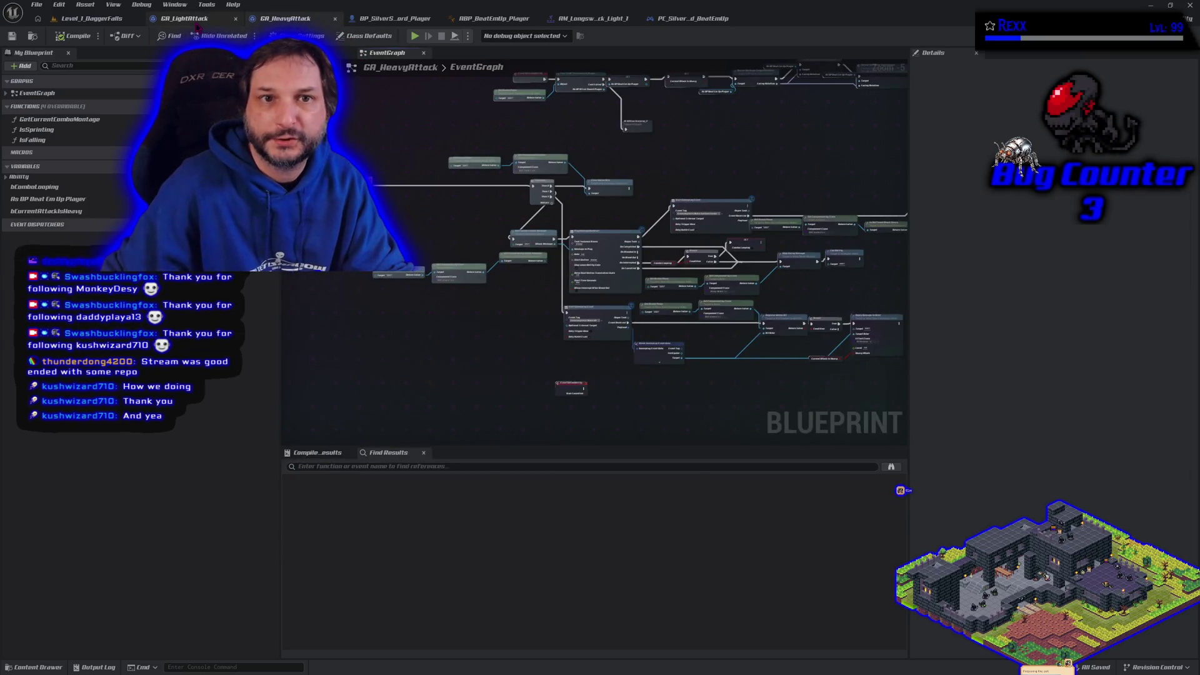
click(394, 18)
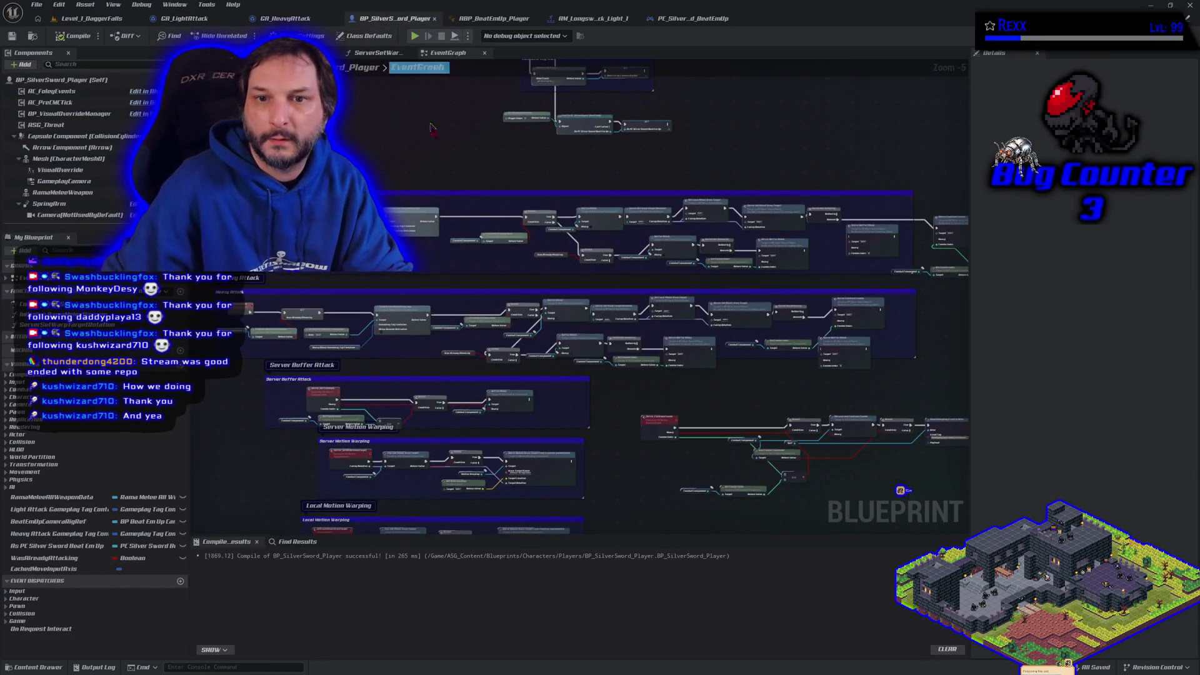
drag(461, 287, 439, 231)
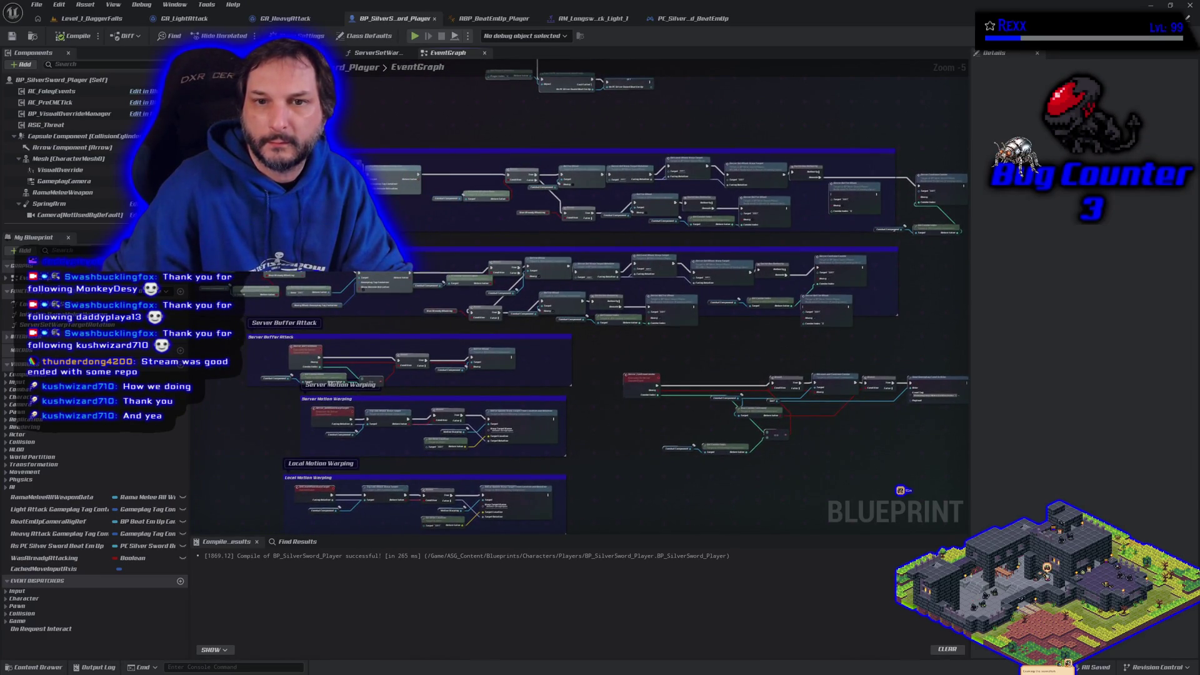
scroll(503, 222, up, 4)
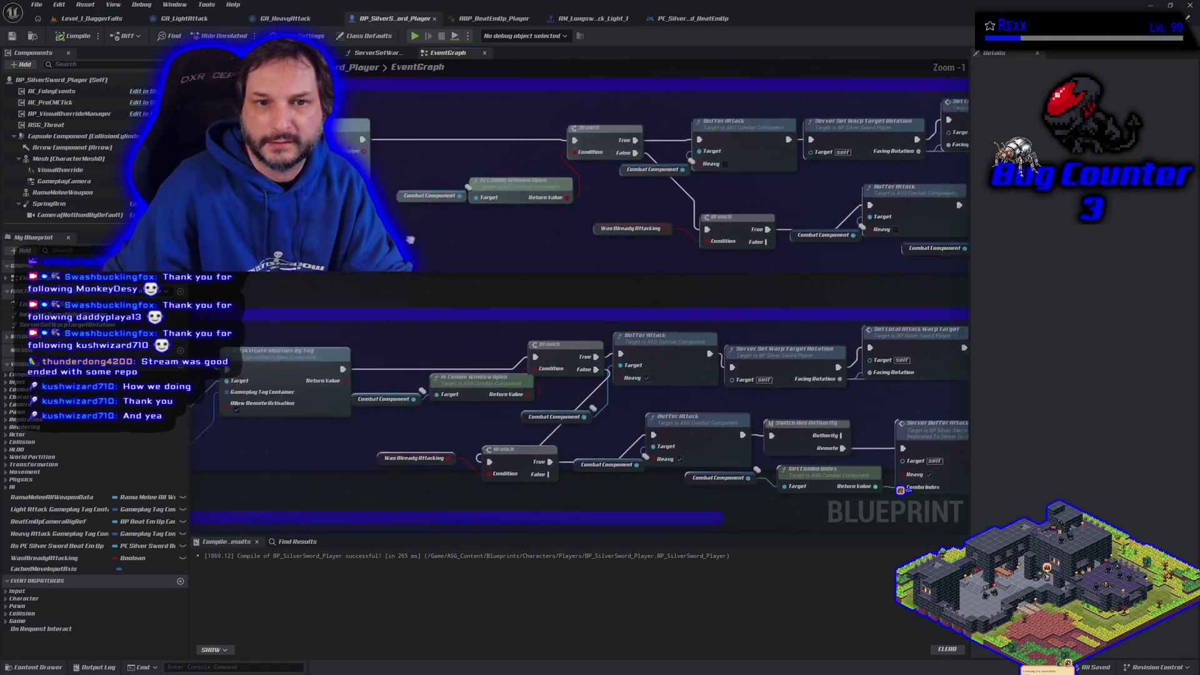
mouse_move(512, 271)
mouse_down()
mouse_move(317, 312)
mouse_move(94, 329)
mouse_up()
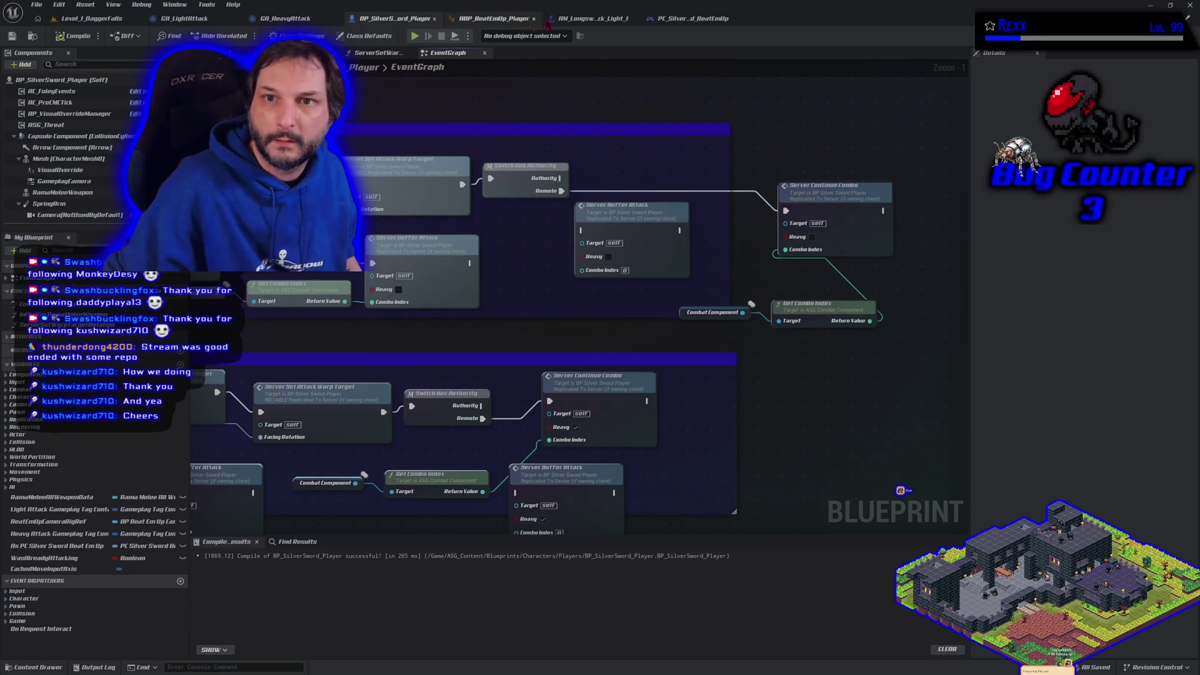
click(673, 18)
drag(493, 300, 540, 266)
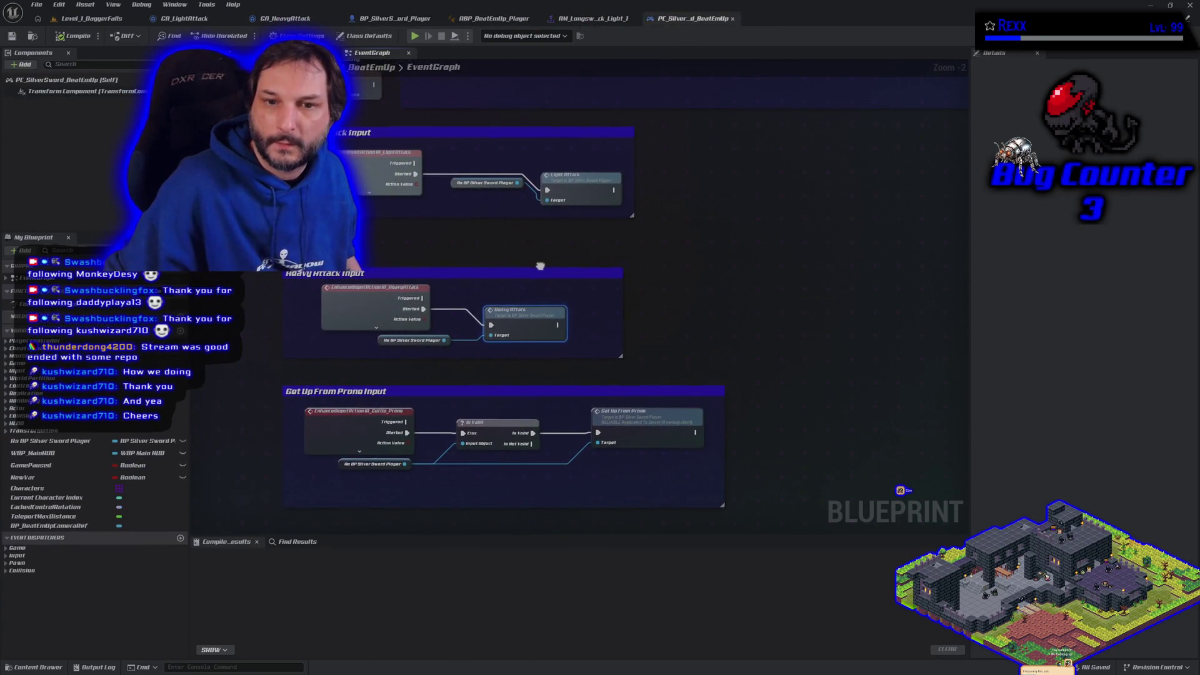
Step: Review the controller's Light and Heavy Attack input groups, then go back to BP_SilverSword_Player
drag(250, 125, 702, 377)
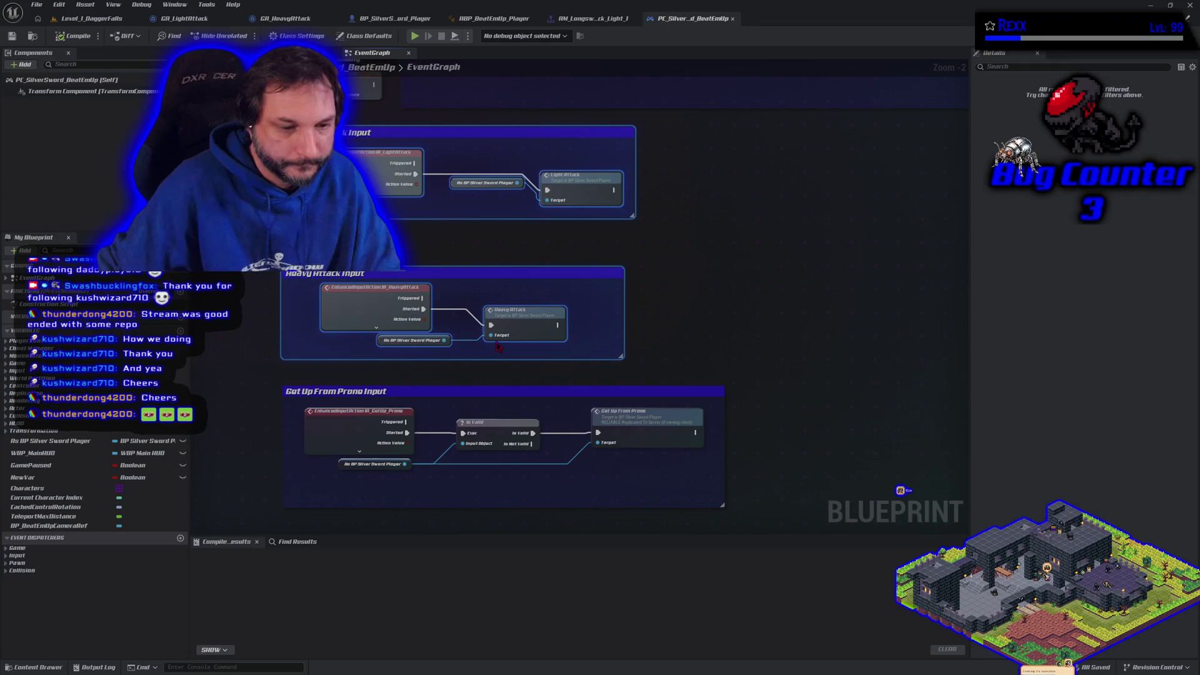
click(576, 373)
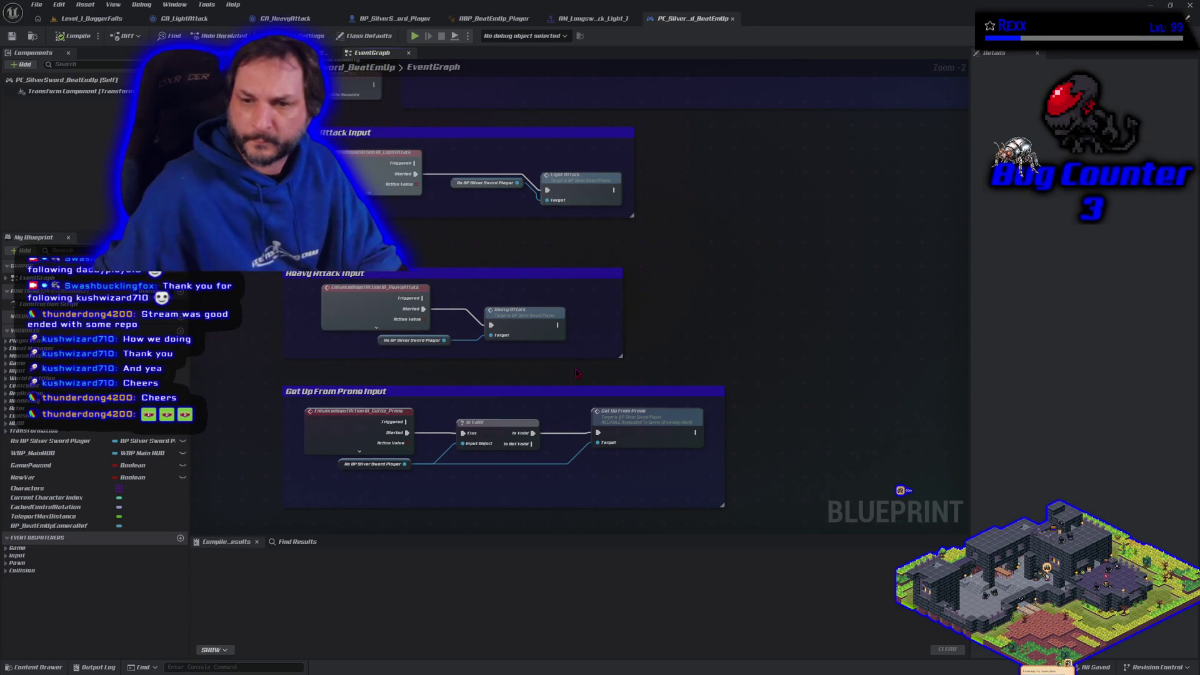
mouse_move(683, 388)
mouse_down()
mouse_move(678, 349)
mouse_move(715, 351)
mouse_up()
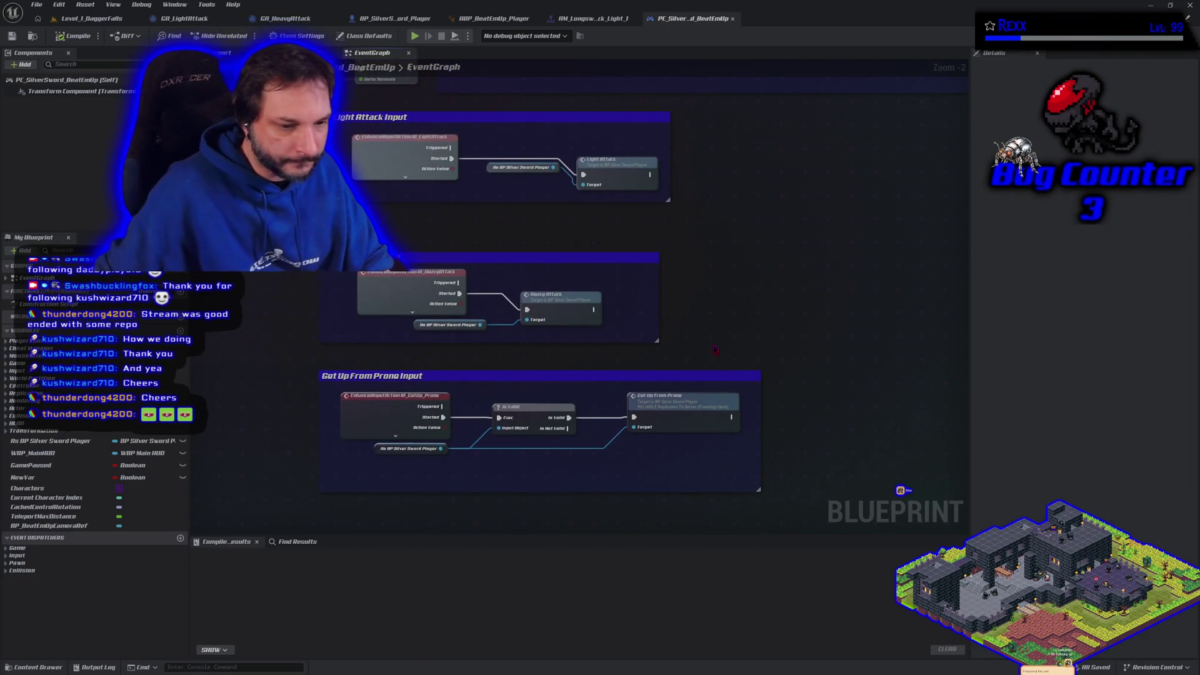
scroll(466, 254, down, 2)
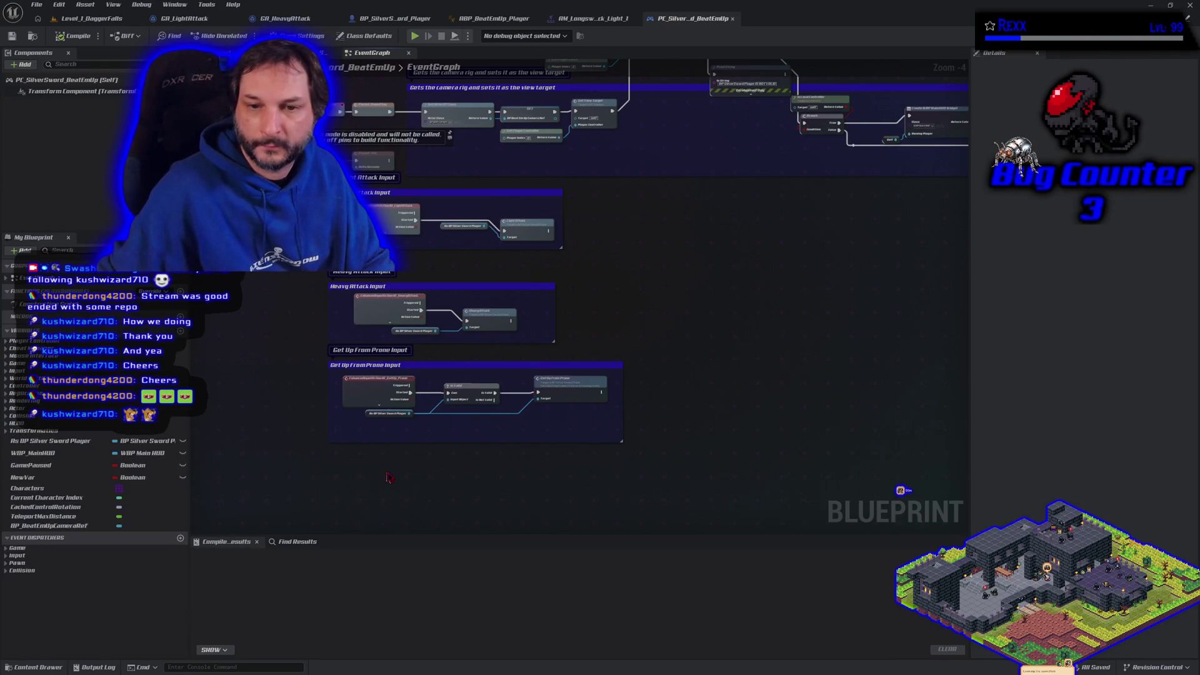
drag(741, 232, 669, 366)
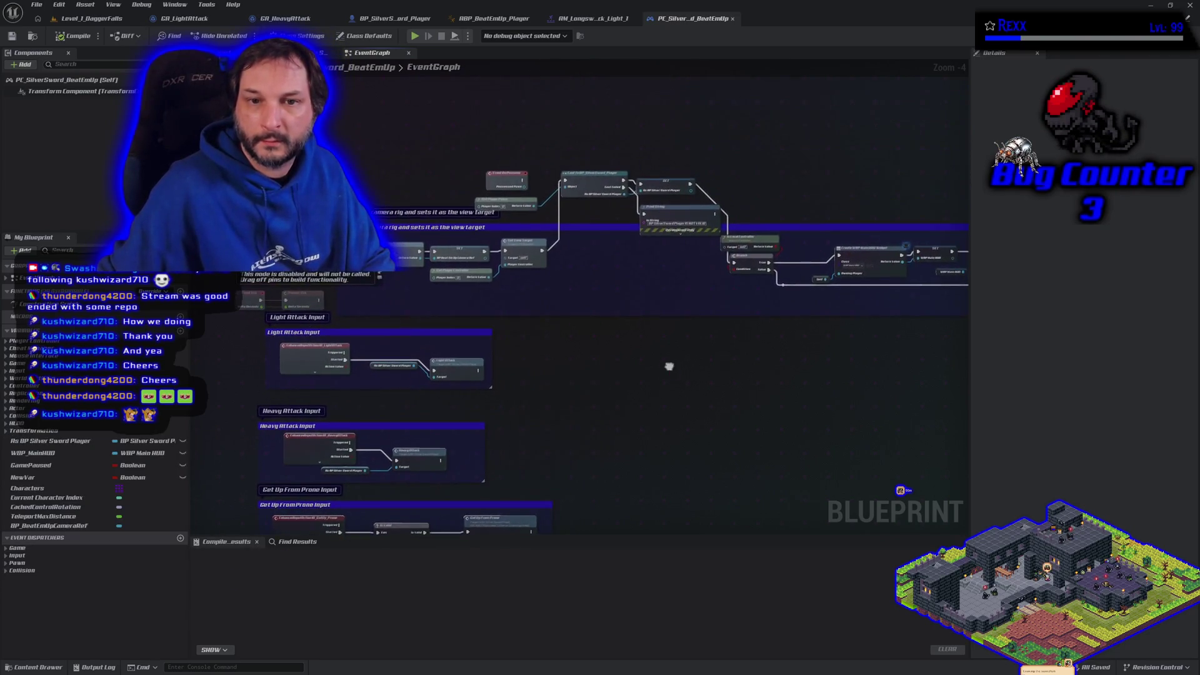
click(394, 19)
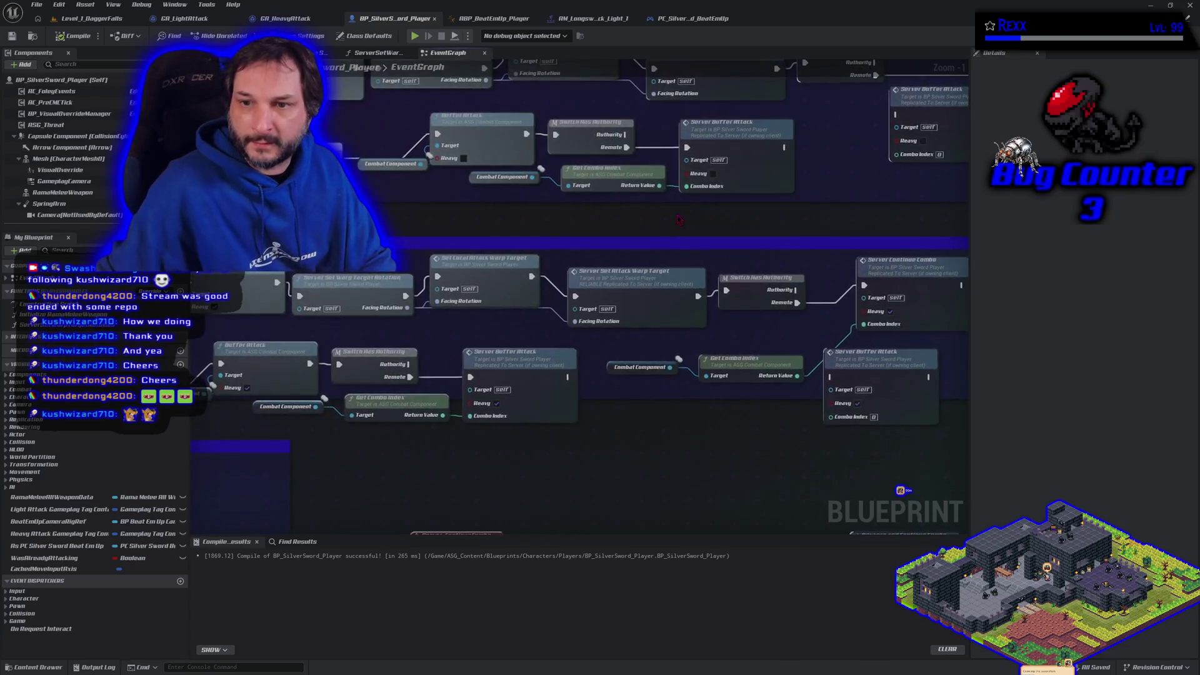
Step: Jump from the controller's attack call to the LightAttack event and add a Boolean input
scroll(680, 219, down, 3)
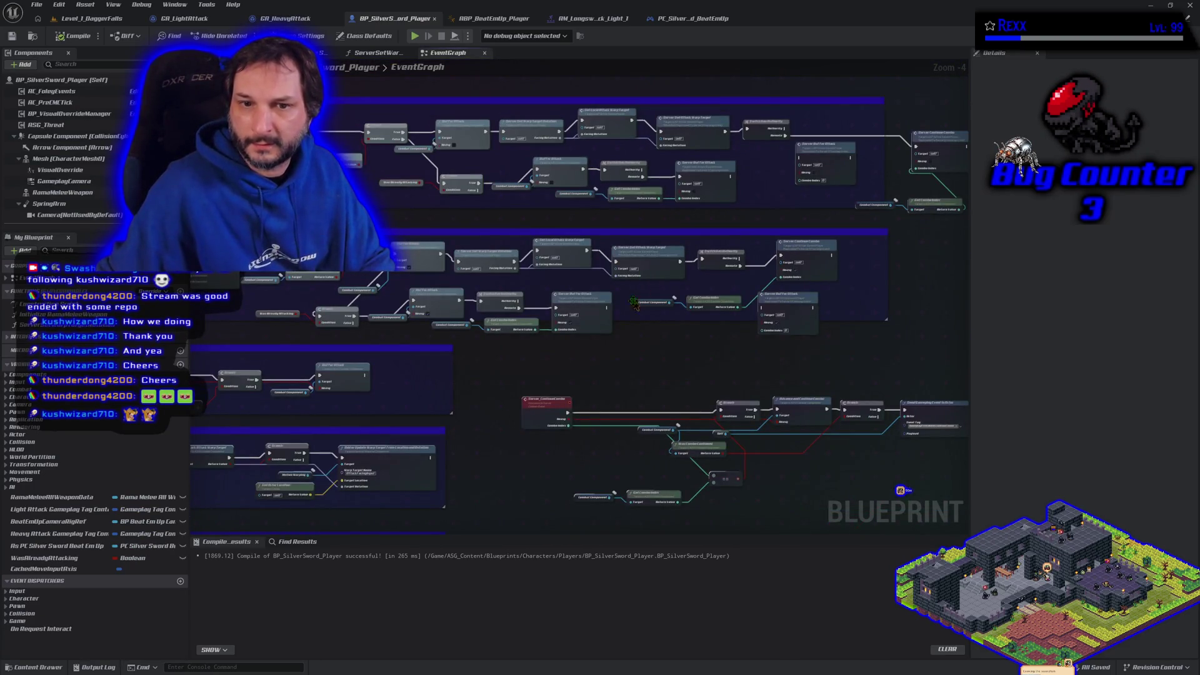
mouse_move(634, 356)
mouse_down()
mouse_move(544, 347)
mouse_move(797, 332)
mouse_move(847, 381)
mouse_move(886, 374)
mouse_move(755, 395)
mouse_up()
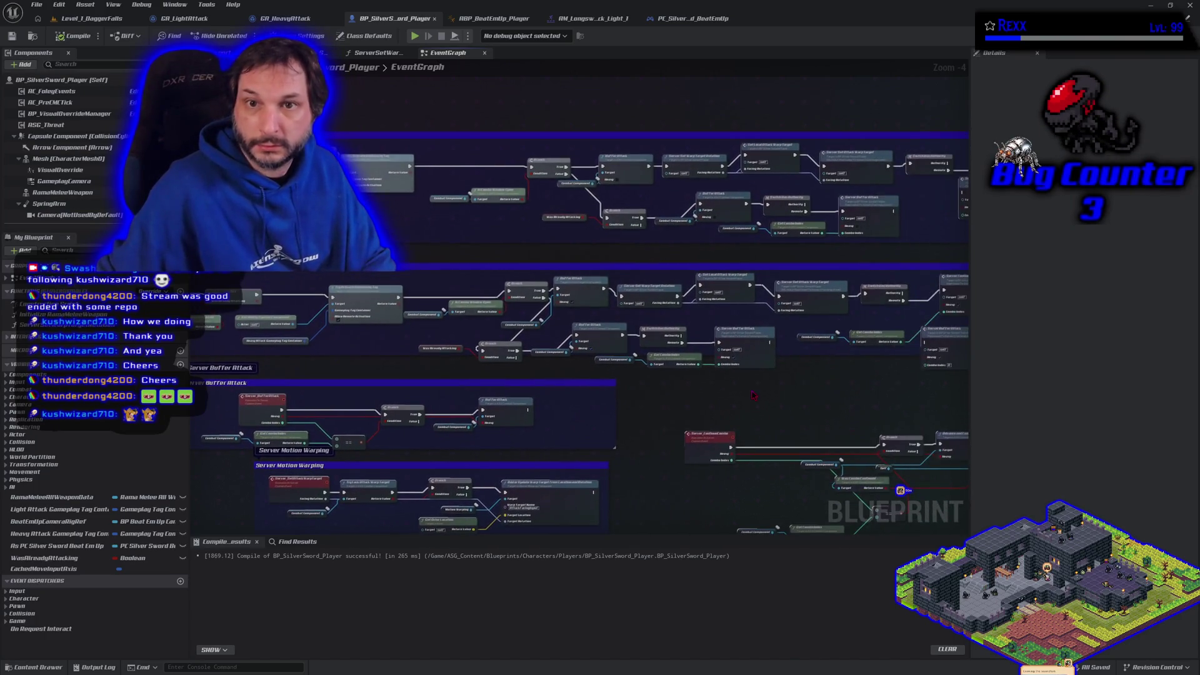
click(593, 18)
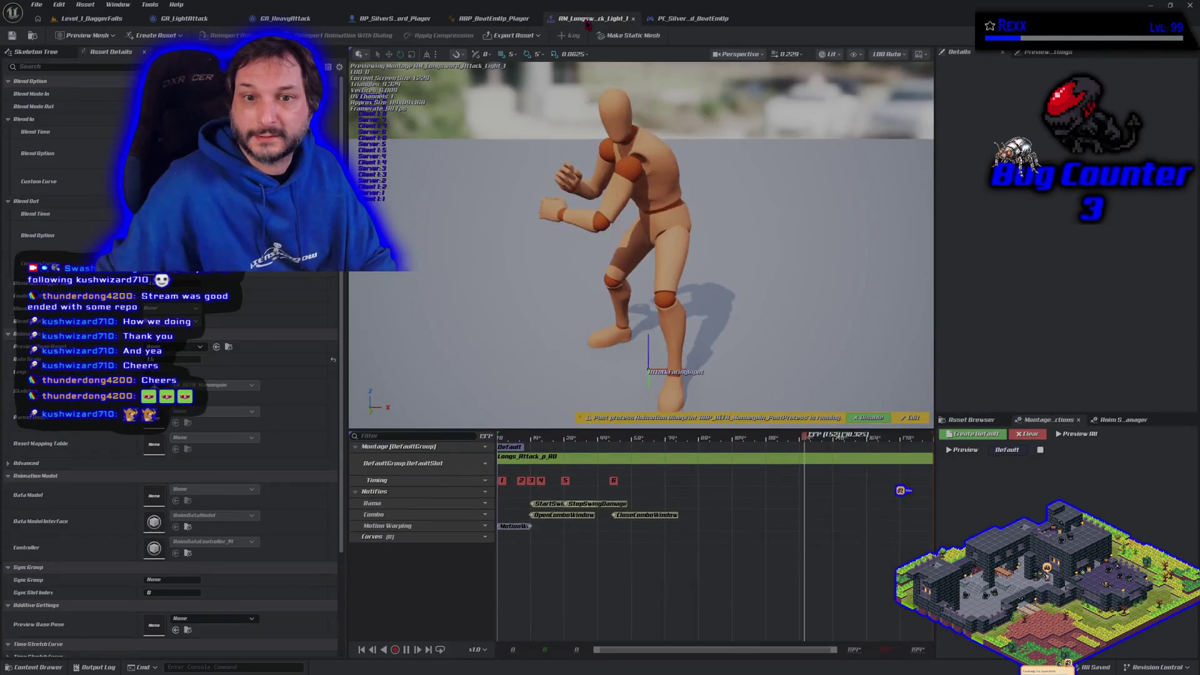
click(719, 20)
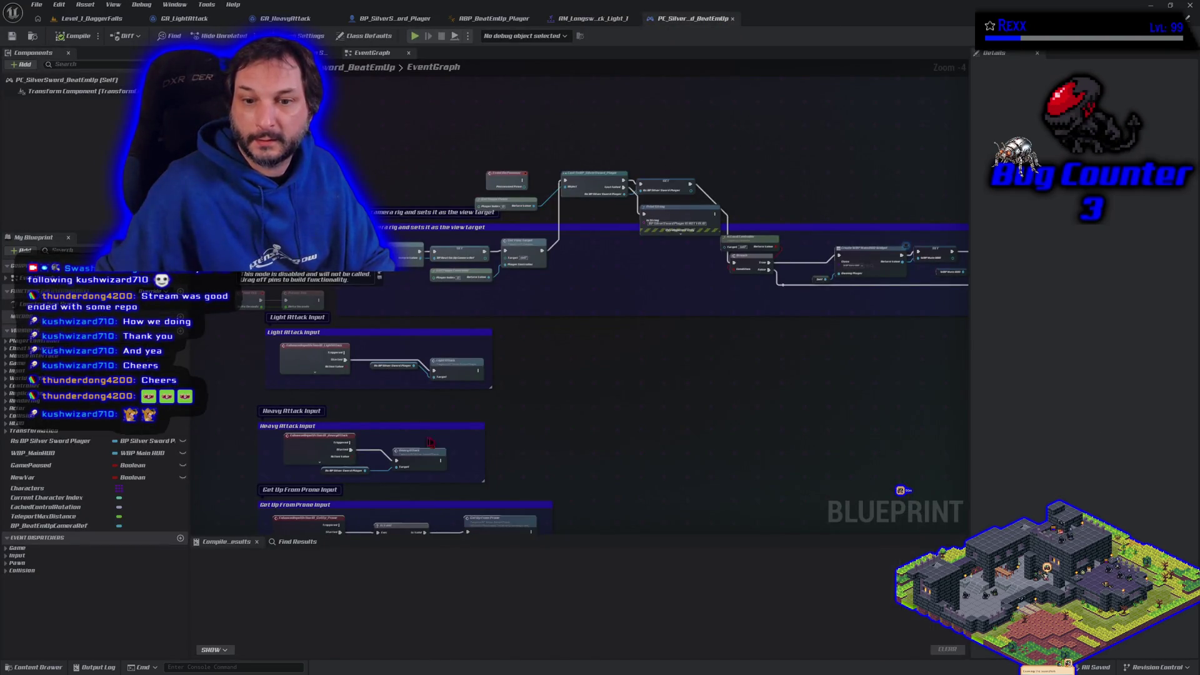
double_click(424, 462)
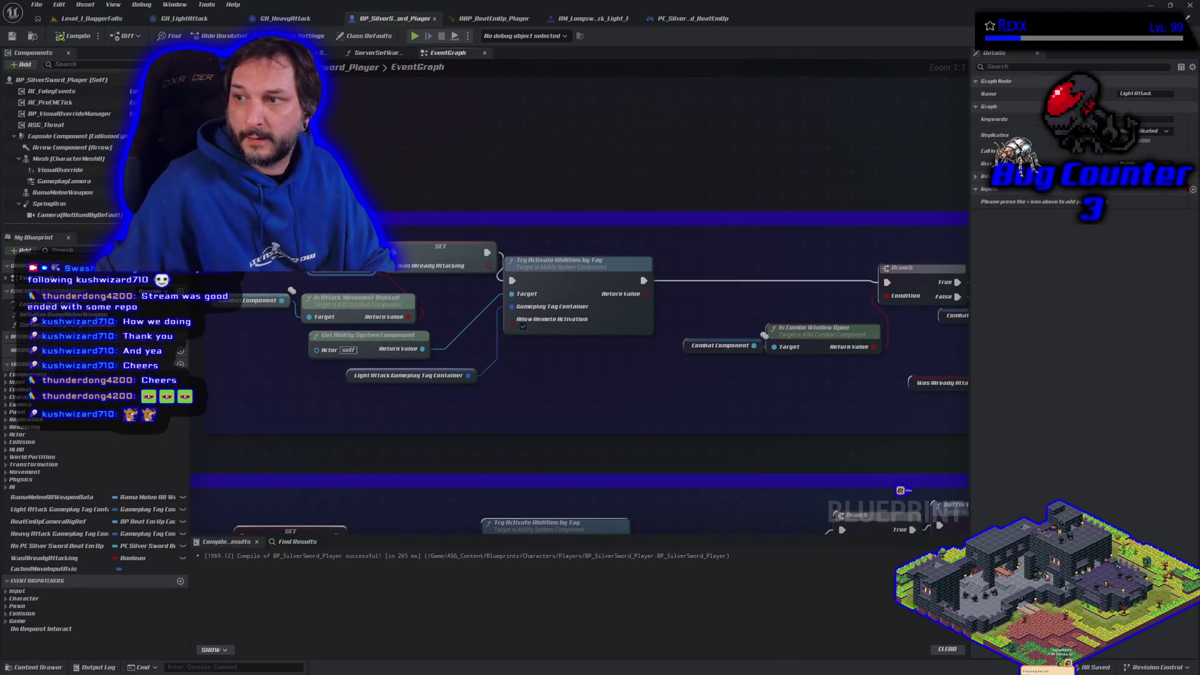
click(1192, 190)
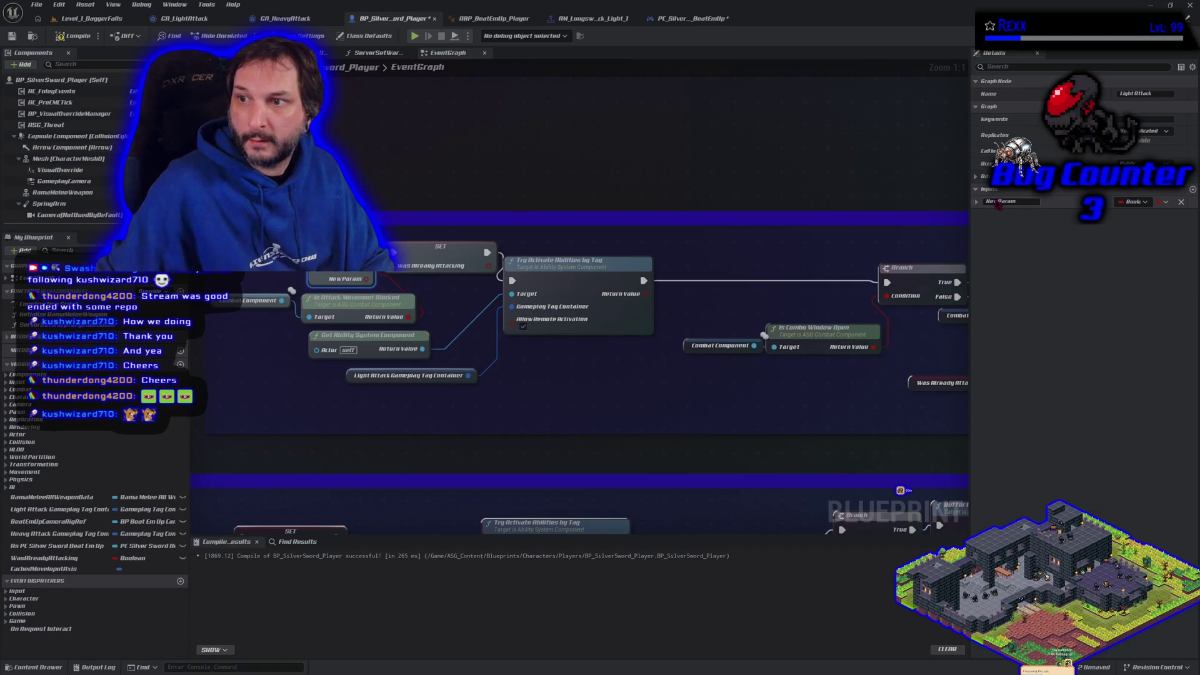
Step: Rename the LightAttack event's new input to bHeavy, then compile and save the player blueprint
double_click(1025, 201)
text(b)
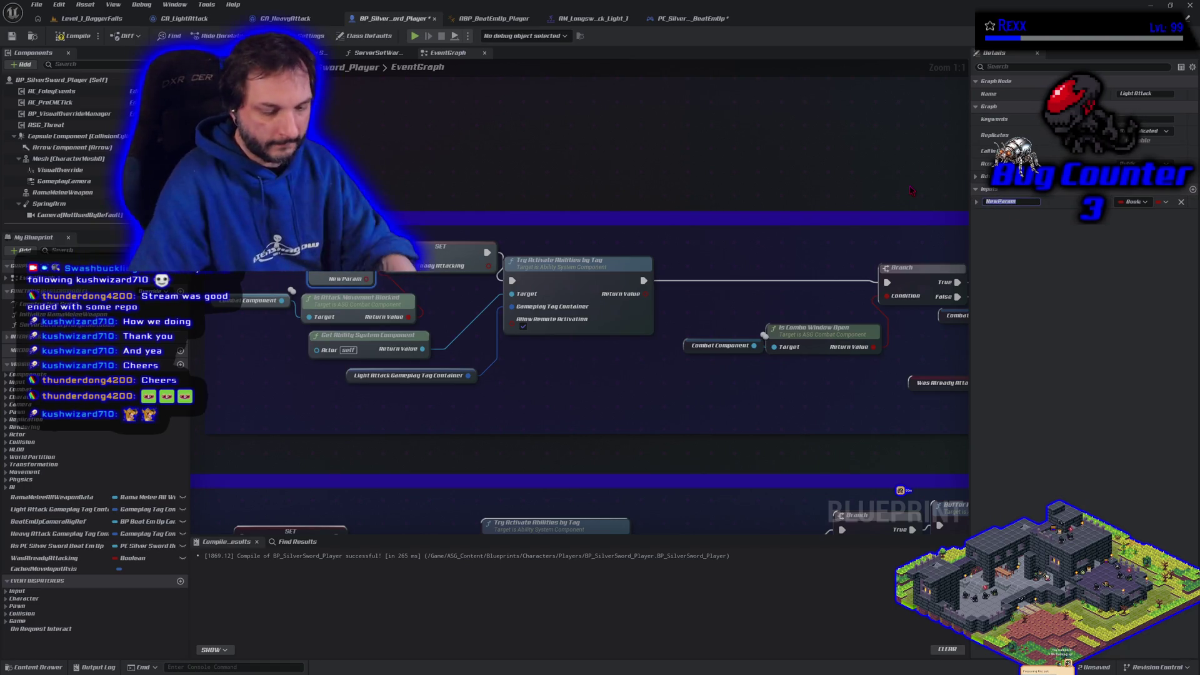
text(Heavy)
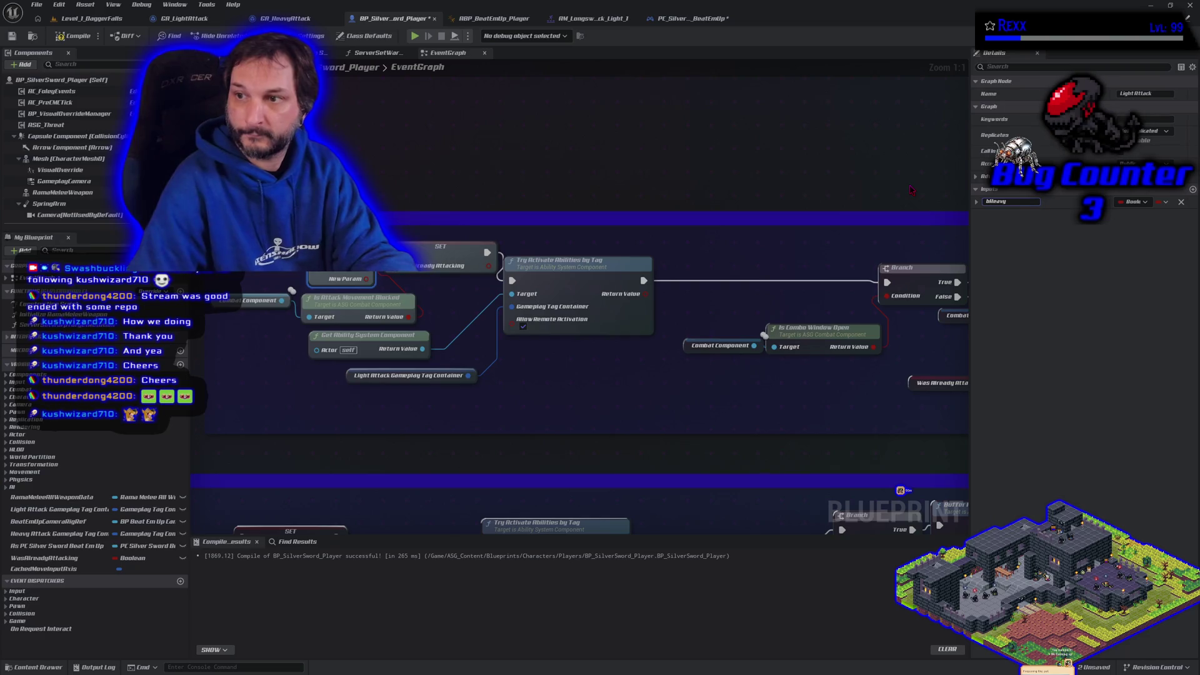
key(Return)
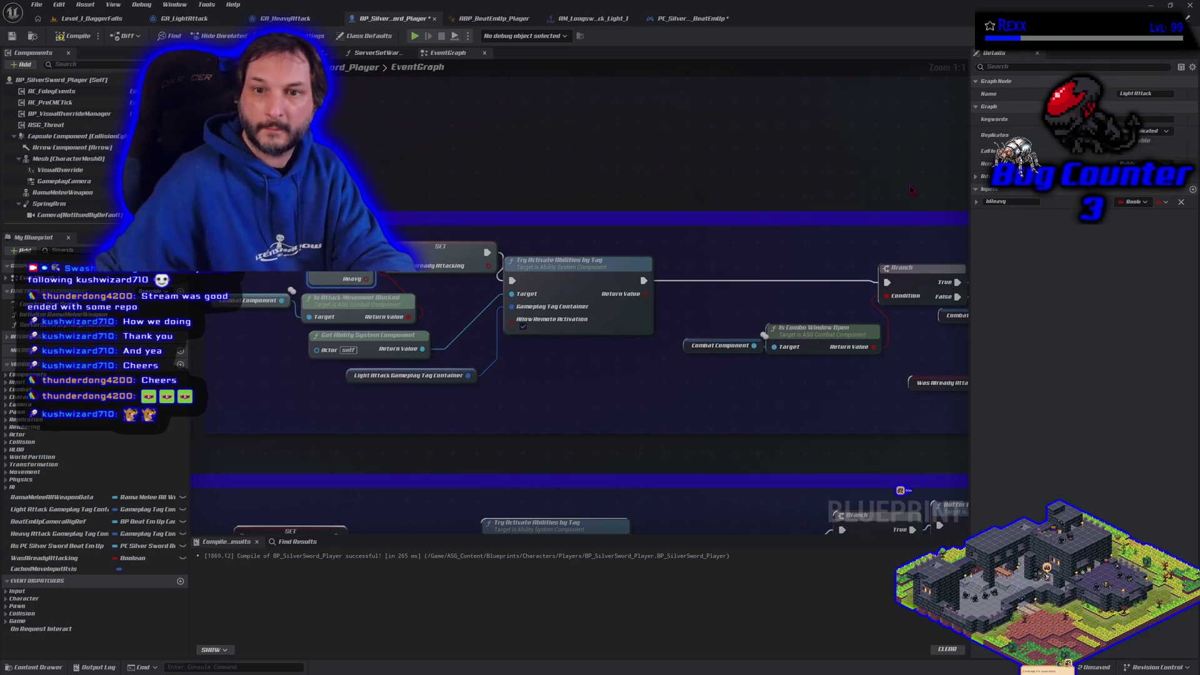
click(73, 36)
key(ctrl+s)
Step: Promote the event's Heavy pin to a new Heavy Boolean variable and select it for renaming
scroll(365, 361, down, 5)
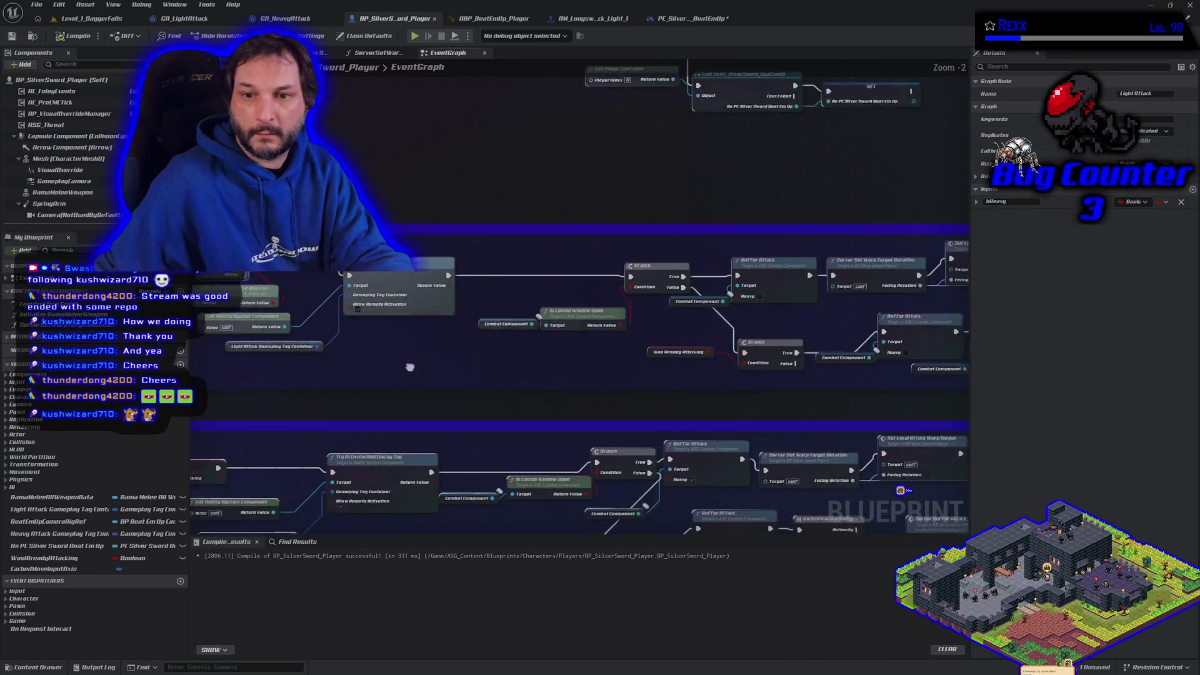
drag(365, 361, 386, 361)
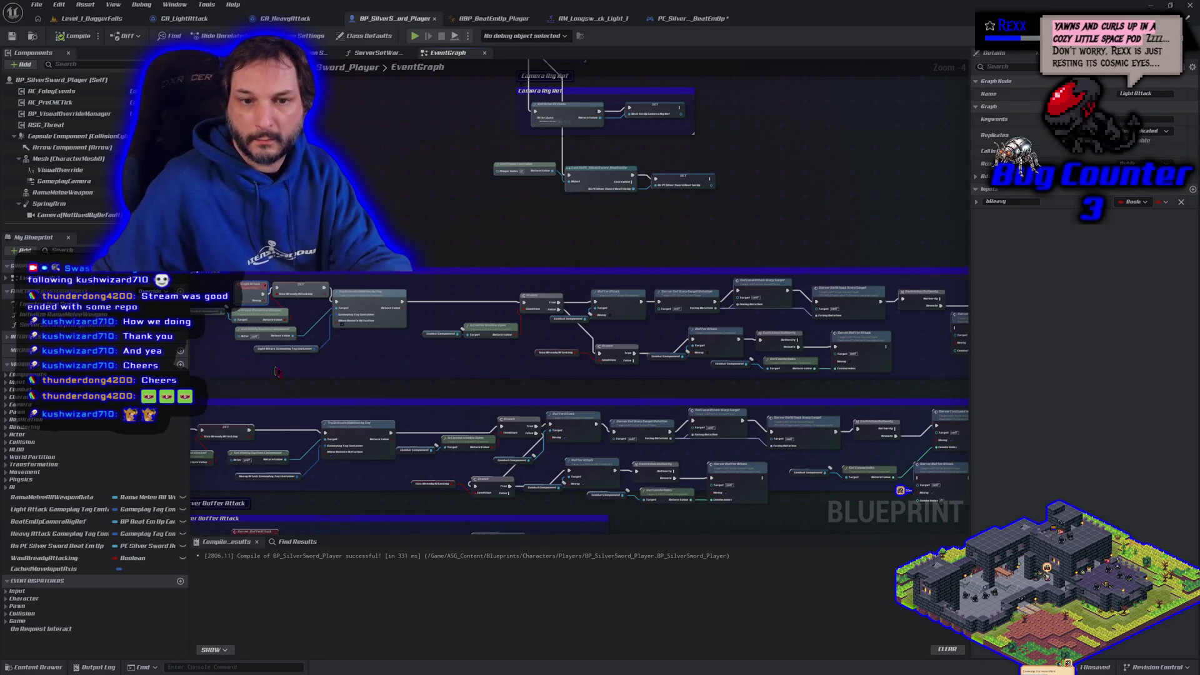
scroll(267, 370, up, 2)
scroll(421, 341, up, 2)
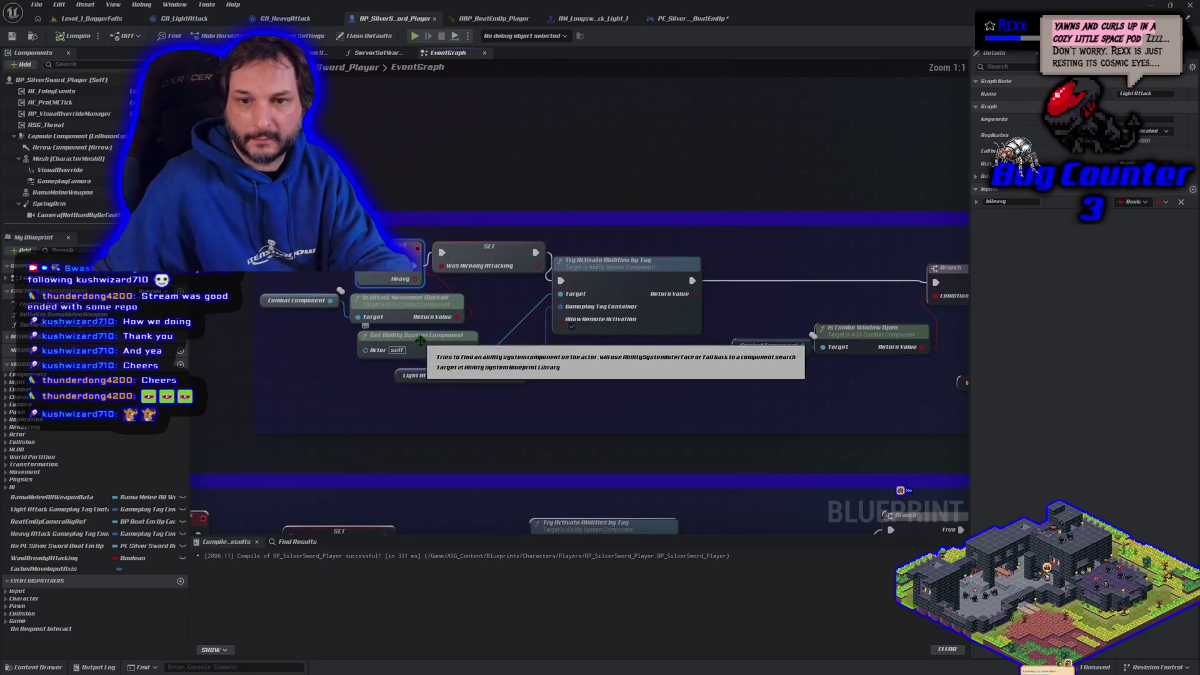
drag(389, 277, 285, 271)
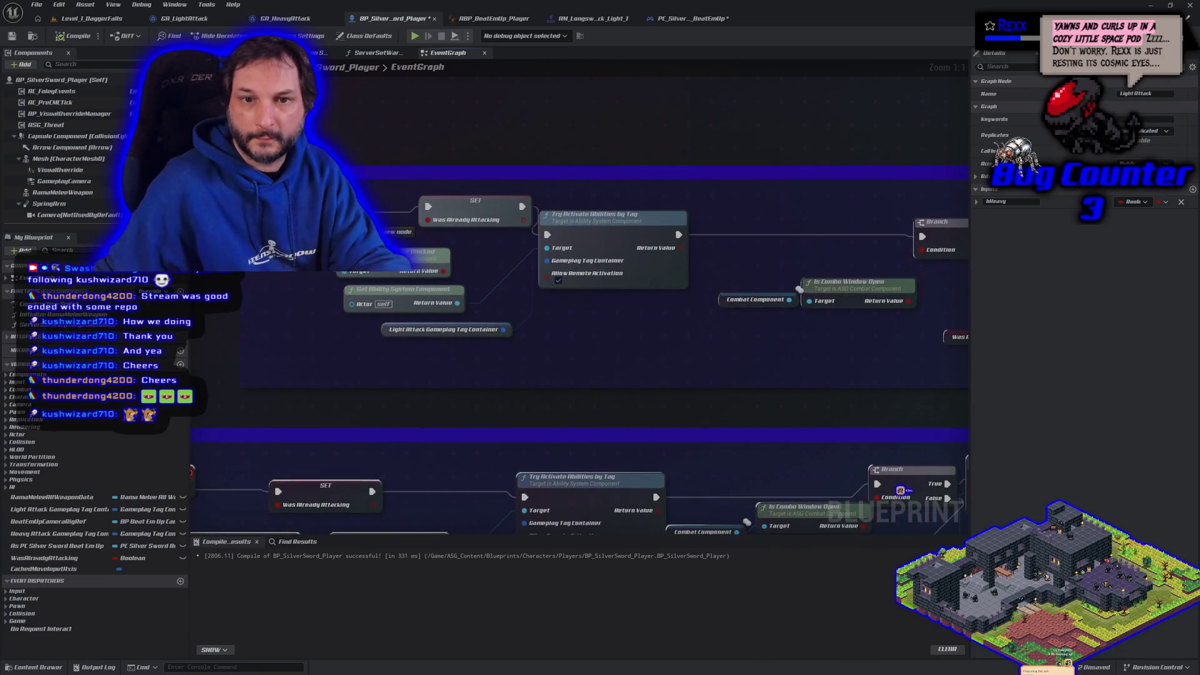
drag(443, 271, 390, 274)
click(390, 274)
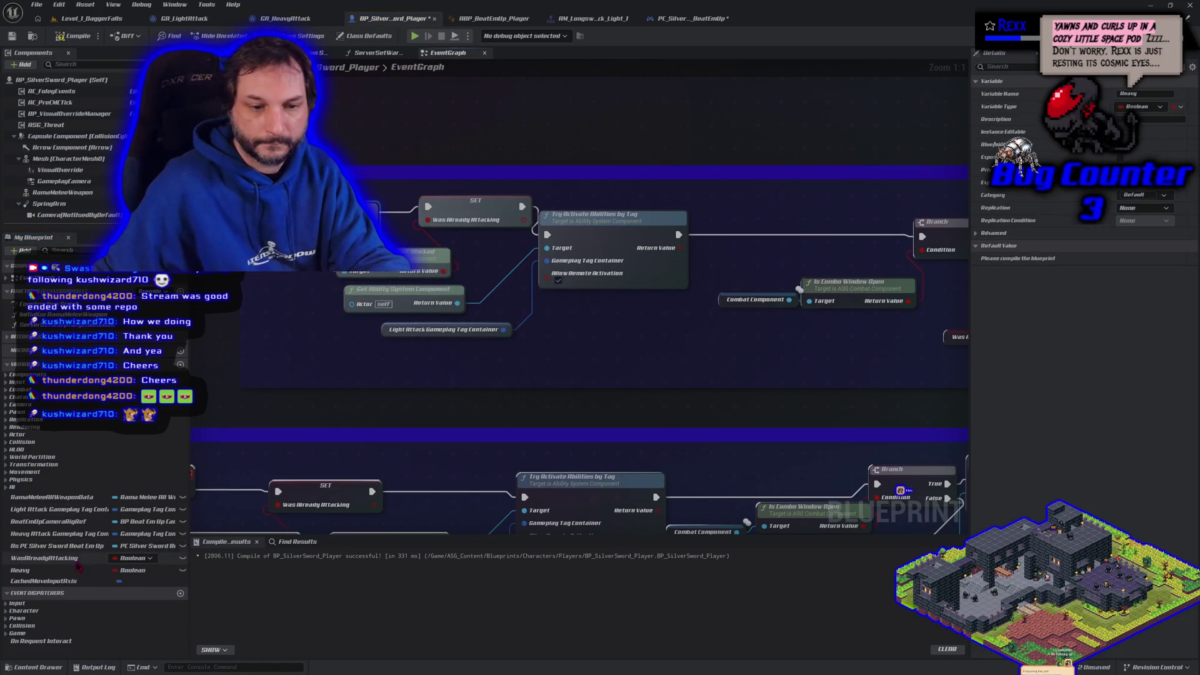
click(45, 571)
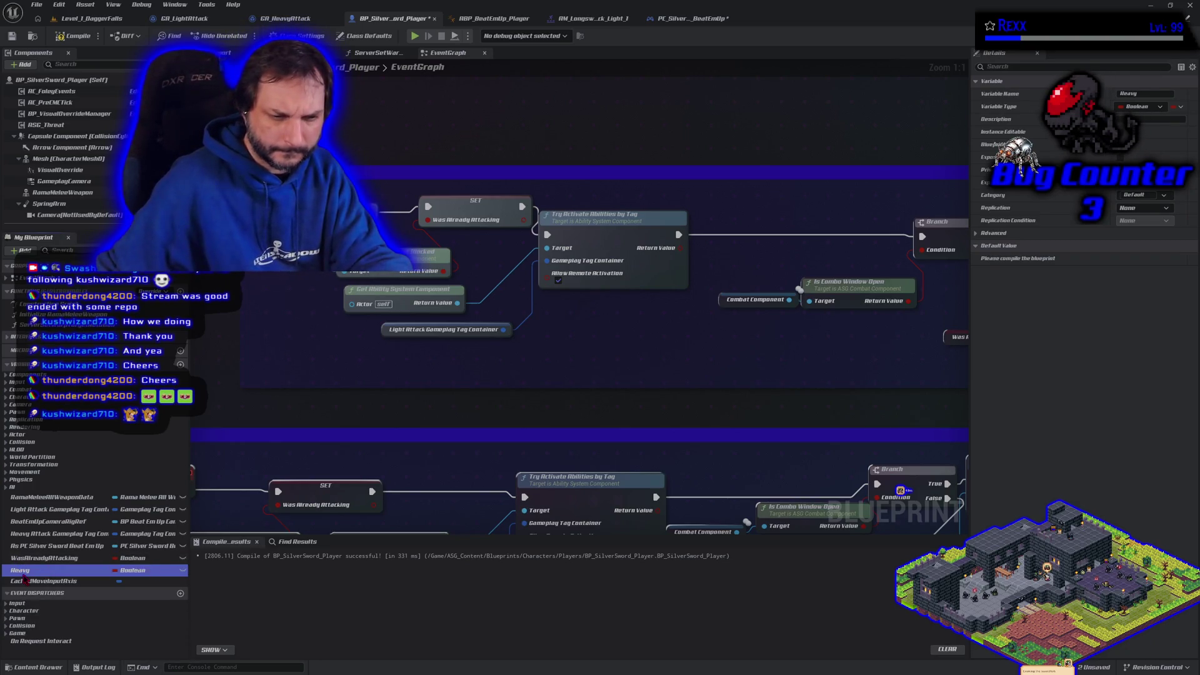
click(25, 571)
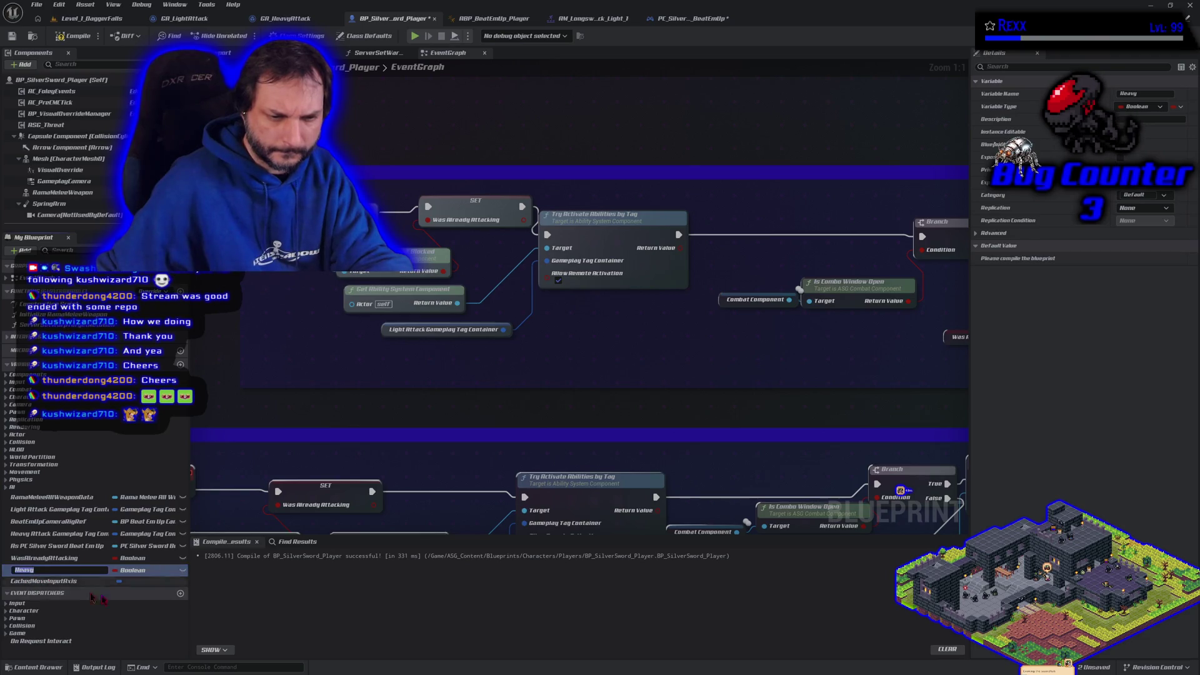
Step: Rename the Heavy variable to AttackIsHeavy and compile with F7
text(Attack)
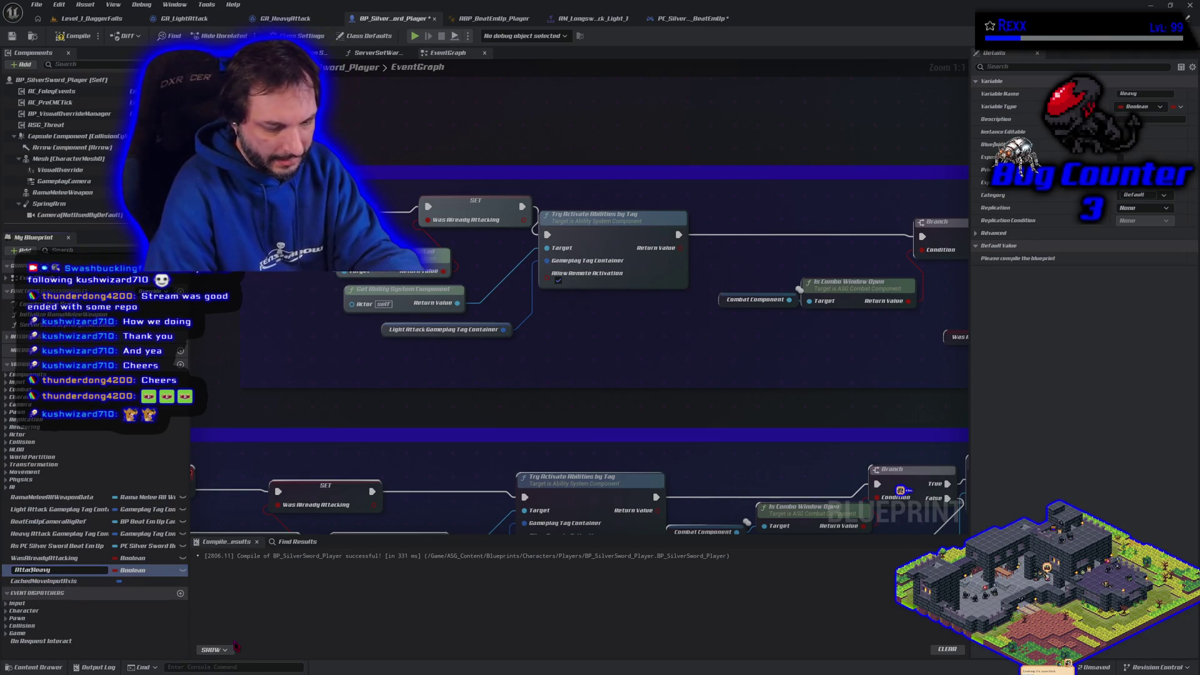
text(Is)
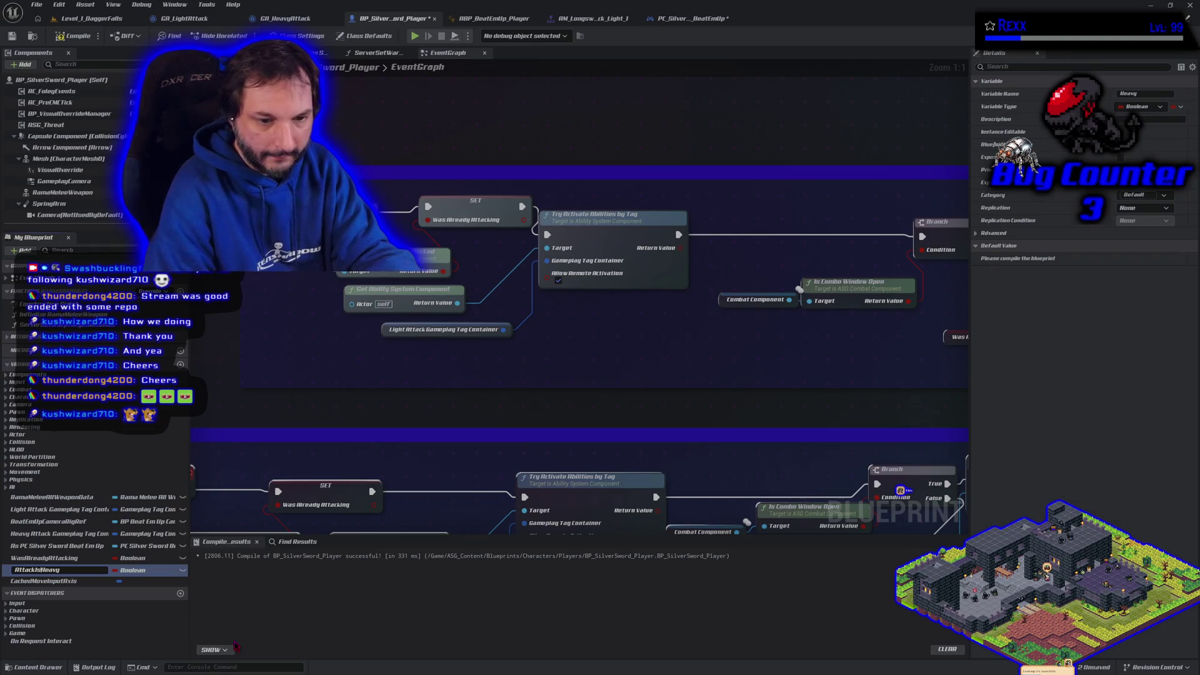
key(Return)
key(F7)
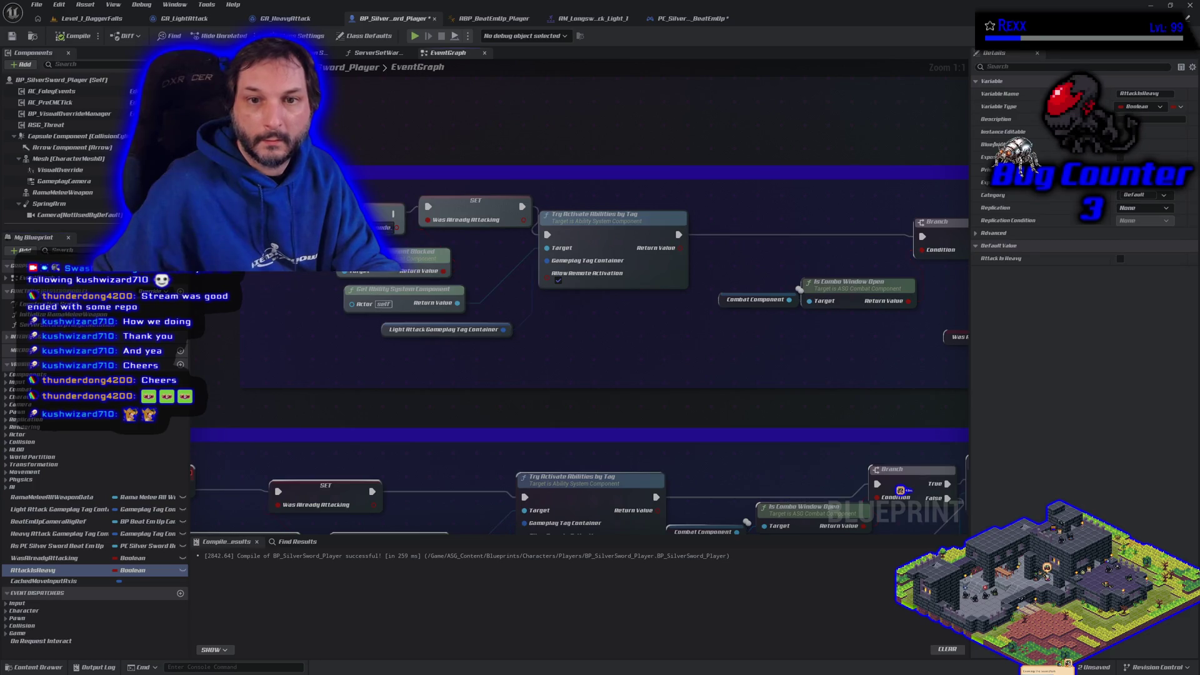
Step: Wire AttackIsHeavy getters into the Heavy inputs of both Server Buffer Attack calls, then compile
drag(394, 213, 429, 213)
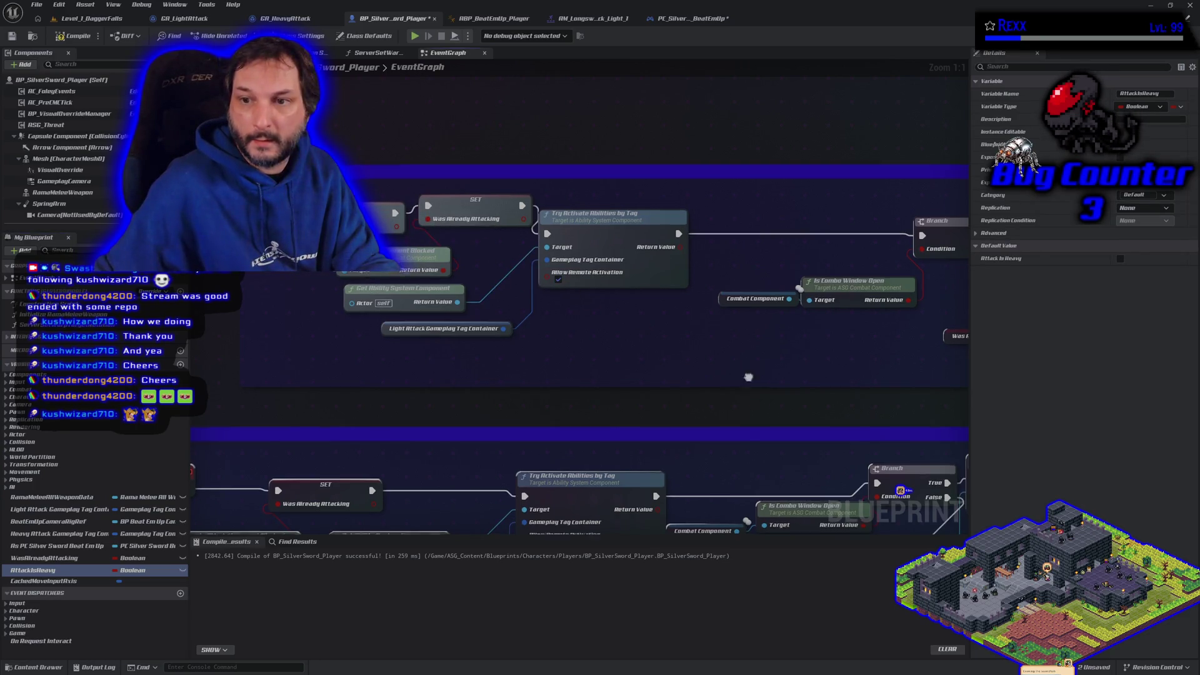
scroll(387, 350, down, 5)
mouse_move(35, 570)
mouse_down()
mouse_move(381, 348)
mouse_move(412, 298)
mouse_up()
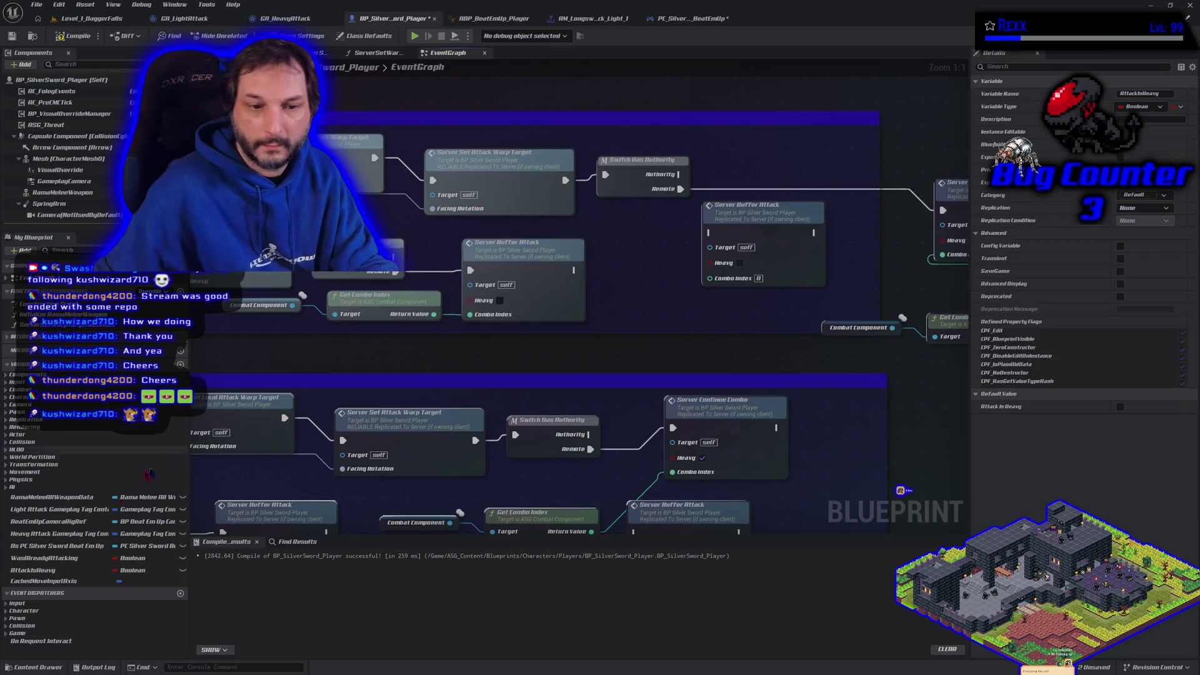
mouse_move(41, 572)
mouse_down()
mouse_move(516, 334)
mouse_move(500, 300)
mouse_up()
mouse_move(35, 570)
mouse_down()
mouse_move(531, 416)
mouse_move(813, 278)
mouse_move(974, 236)
mouse_move(944, 240)
mouse_up()
mouse_move(35, 570)
mouse_down()
mouse_move(644, 336)
mouse_move(713, 263)
mouse_up()
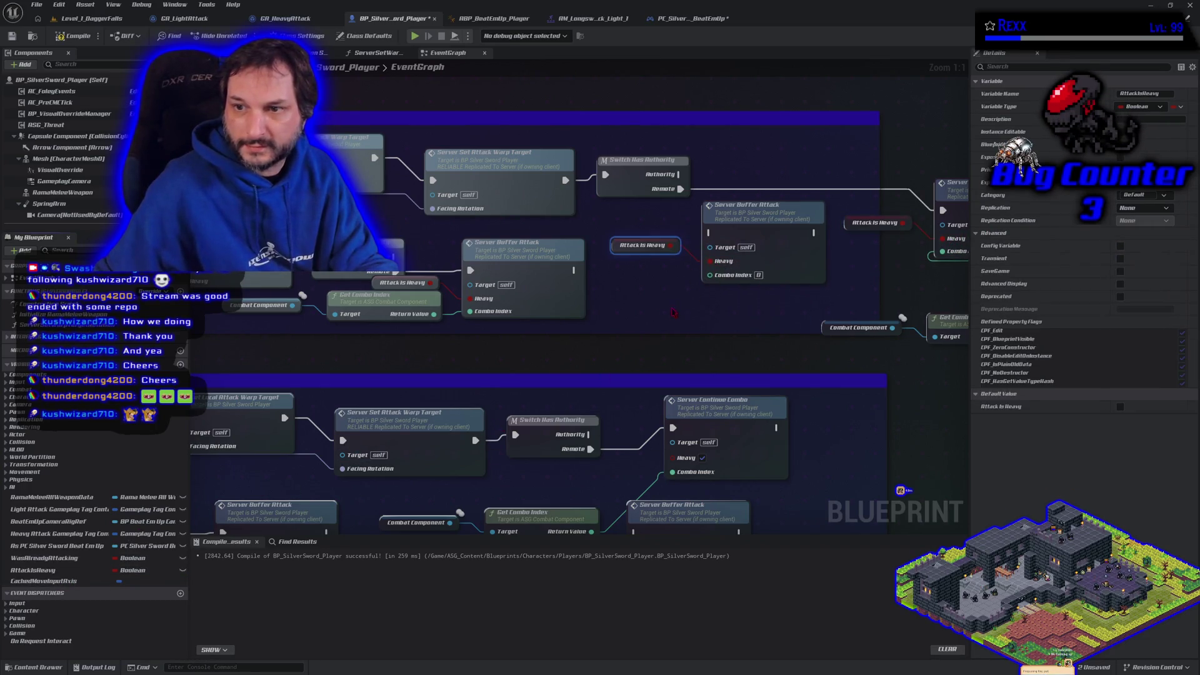
click(73, 36)
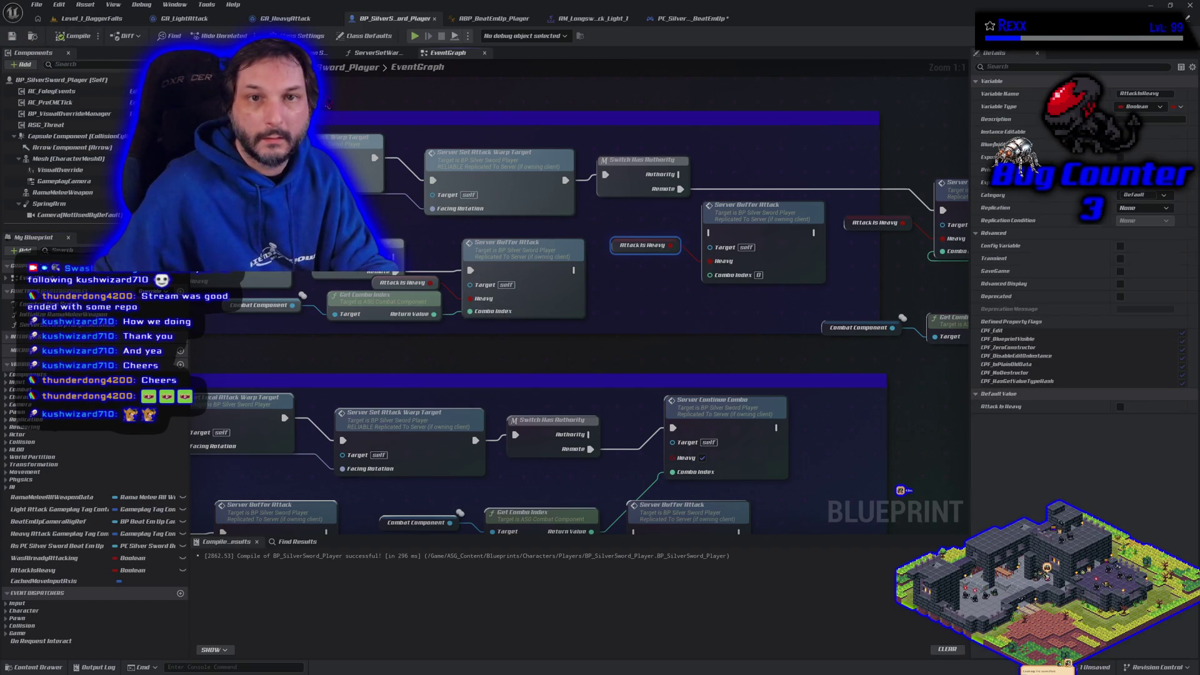
Step: Unlink Heavy Attack and paste copies of the cast and Light Attack nodes into the Heavy Attack group
click(687, 18)
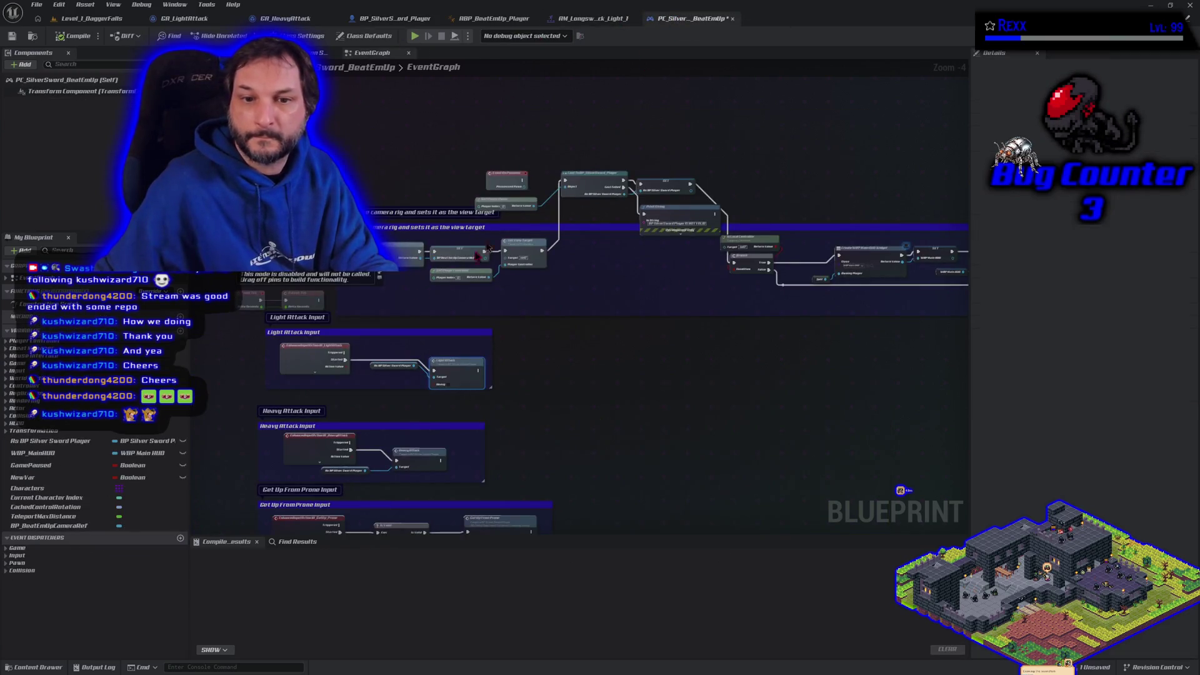
scroll(343, 400, up, 5)
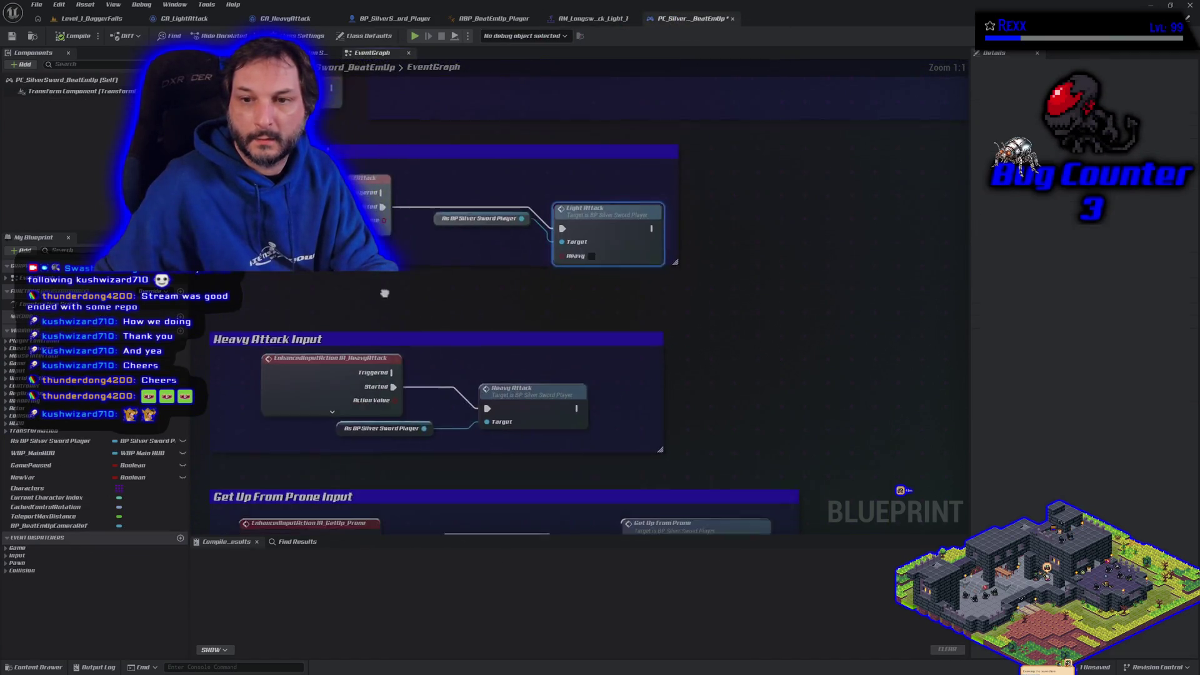
drag(482, 378, 504, 261)
click(440, 290)
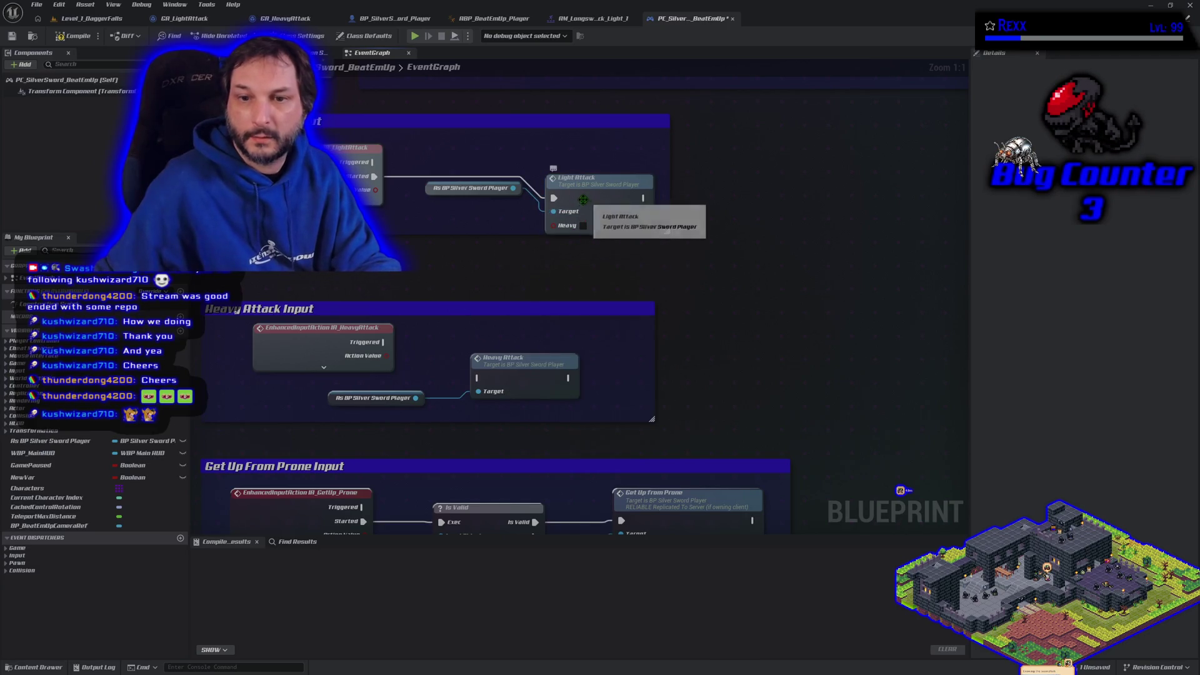
drag(426, 177, 574, 208)
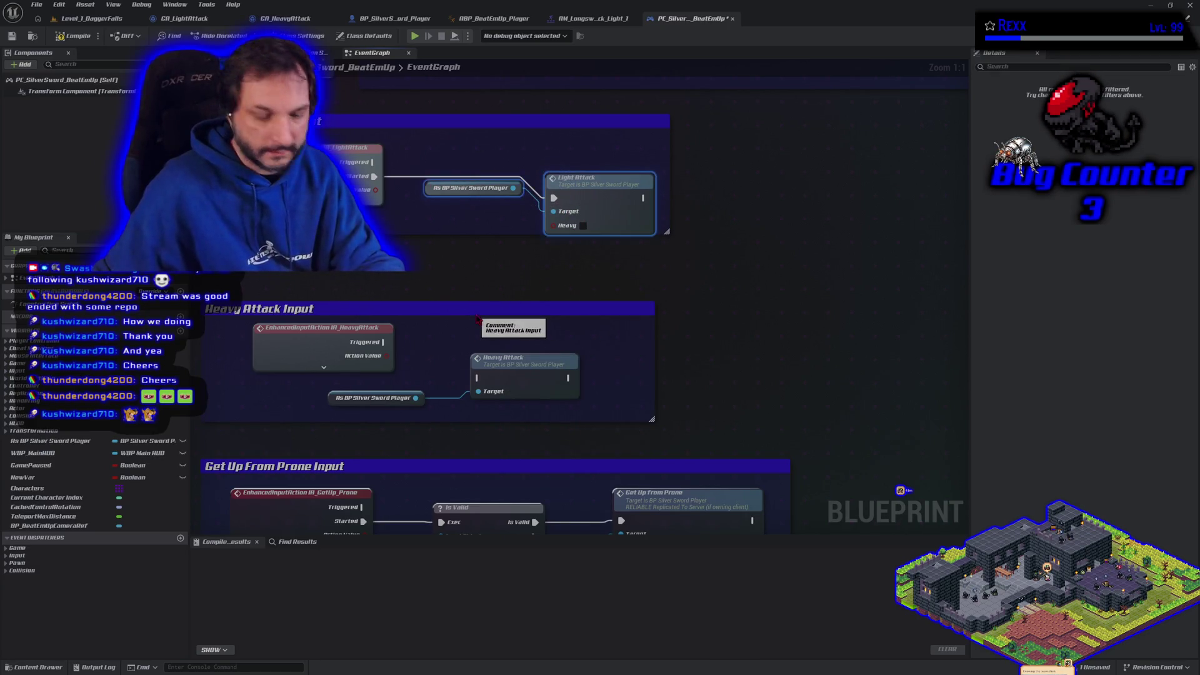
key(ctrl+c)
key(ctrl+v)
drag(552, 318, 545, 295)
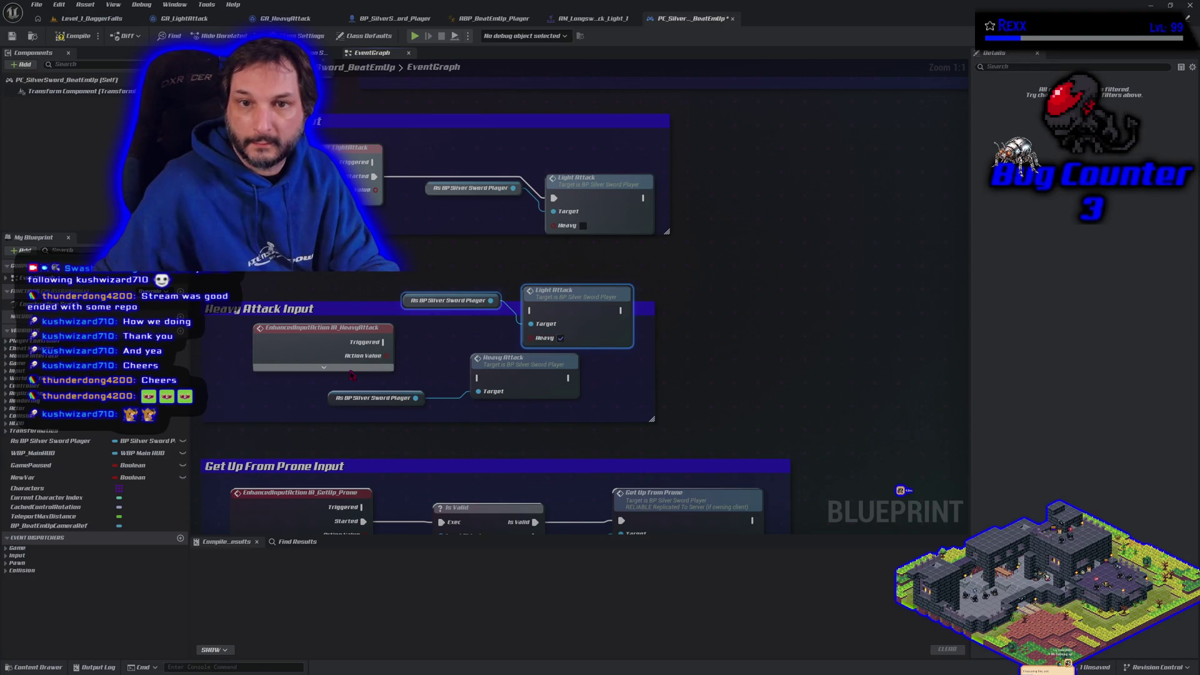
Step: Connect the heavy input's Started pin to the copied Light Attack call, compile, save, and play-test
click(324, 367)
drag(383, 356, 530, 311)
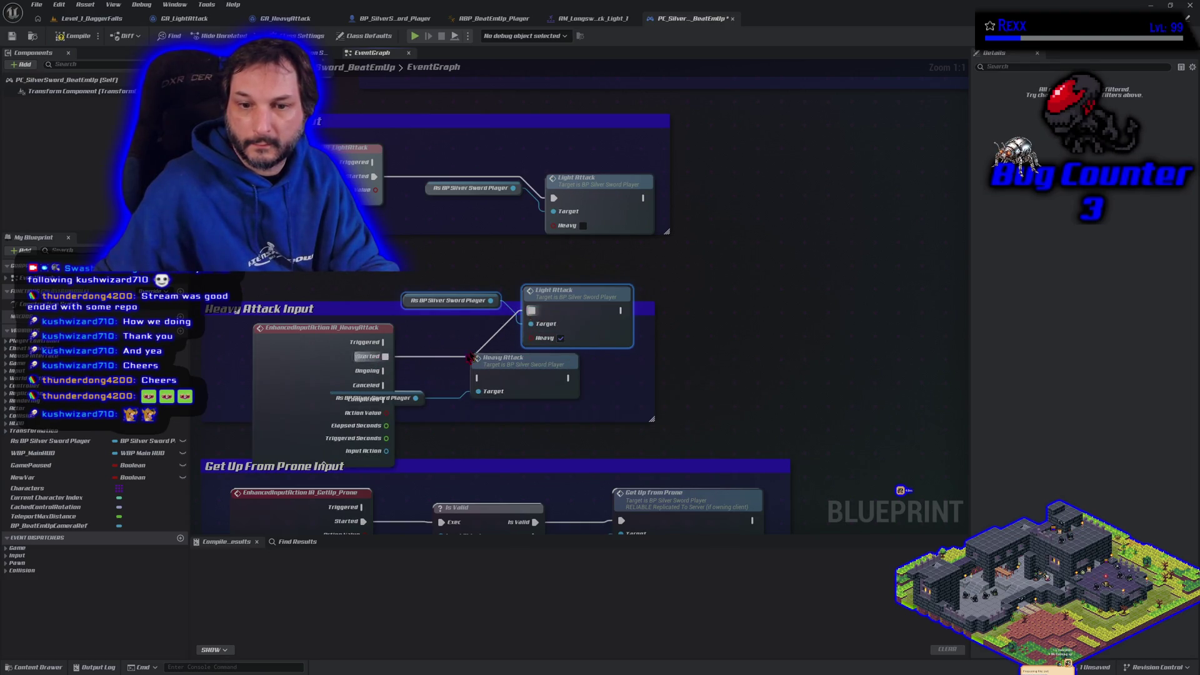
click(323, 462)
click(75, 35)
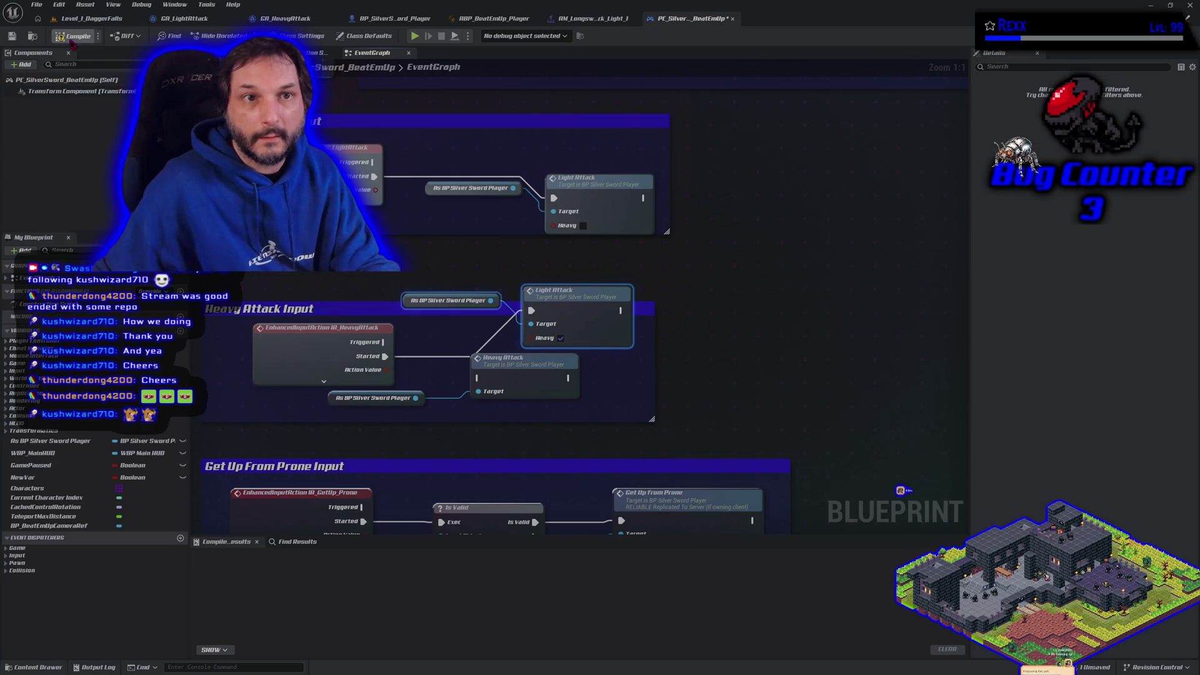
click(13, 36)
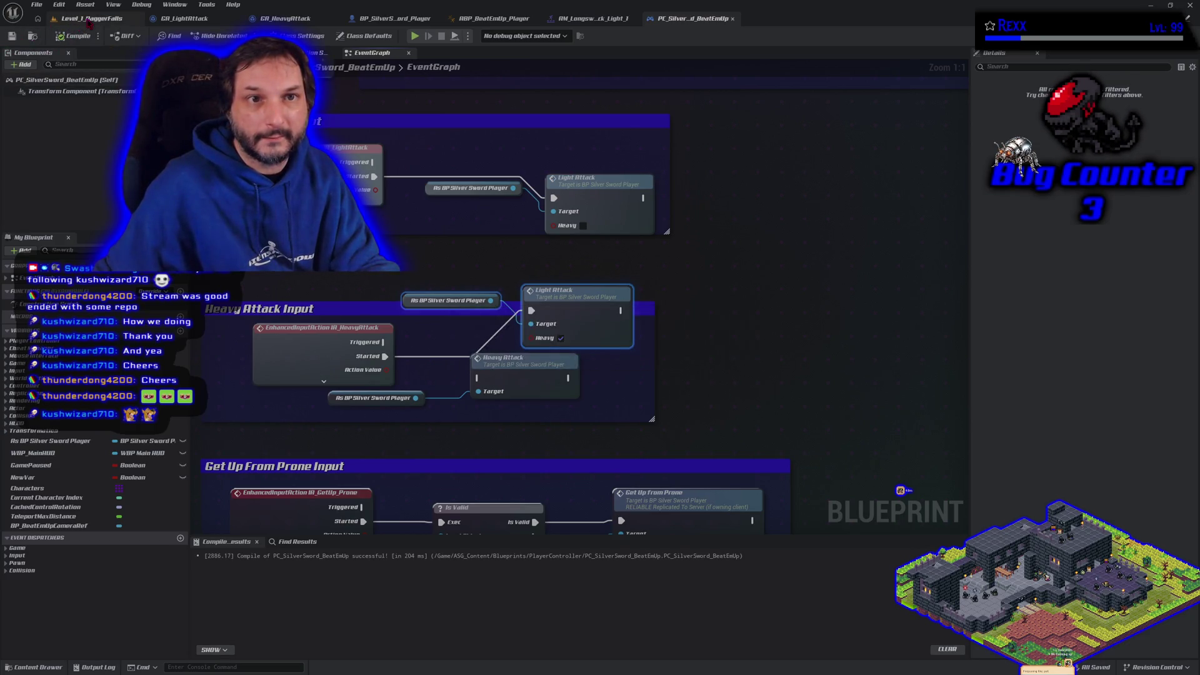
click(90, 19)
key(alt+p)
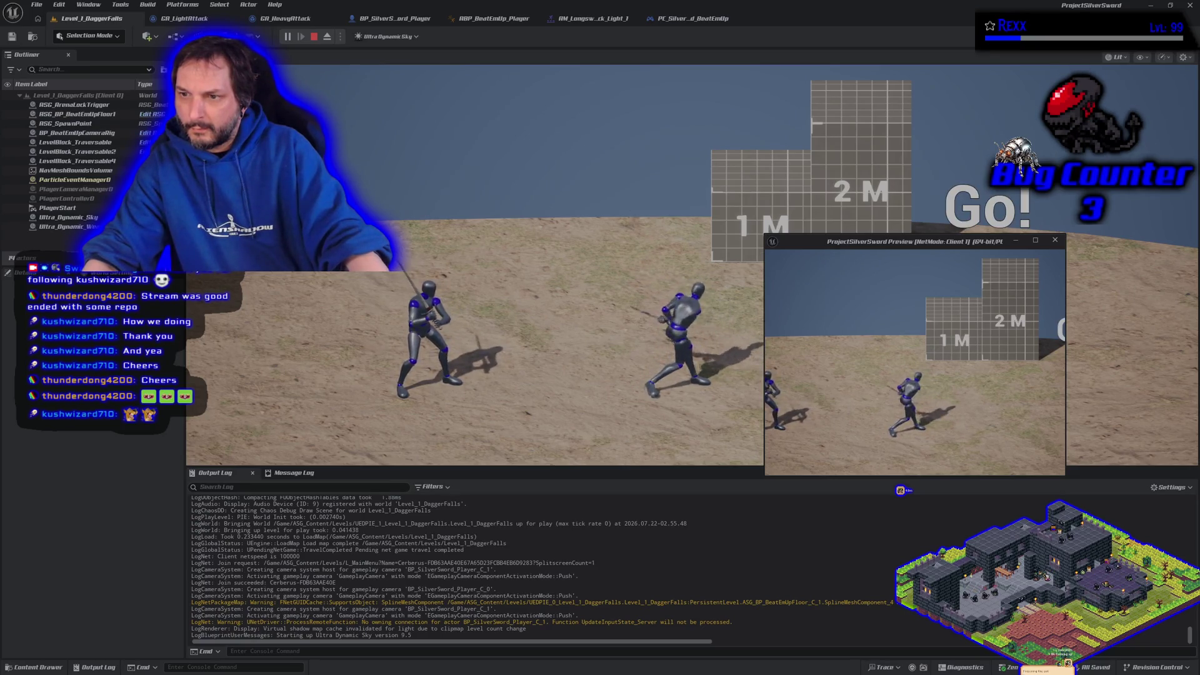
Step: Stop the play-test and switch to the GA_LightAttack ability graph
key(Escape)
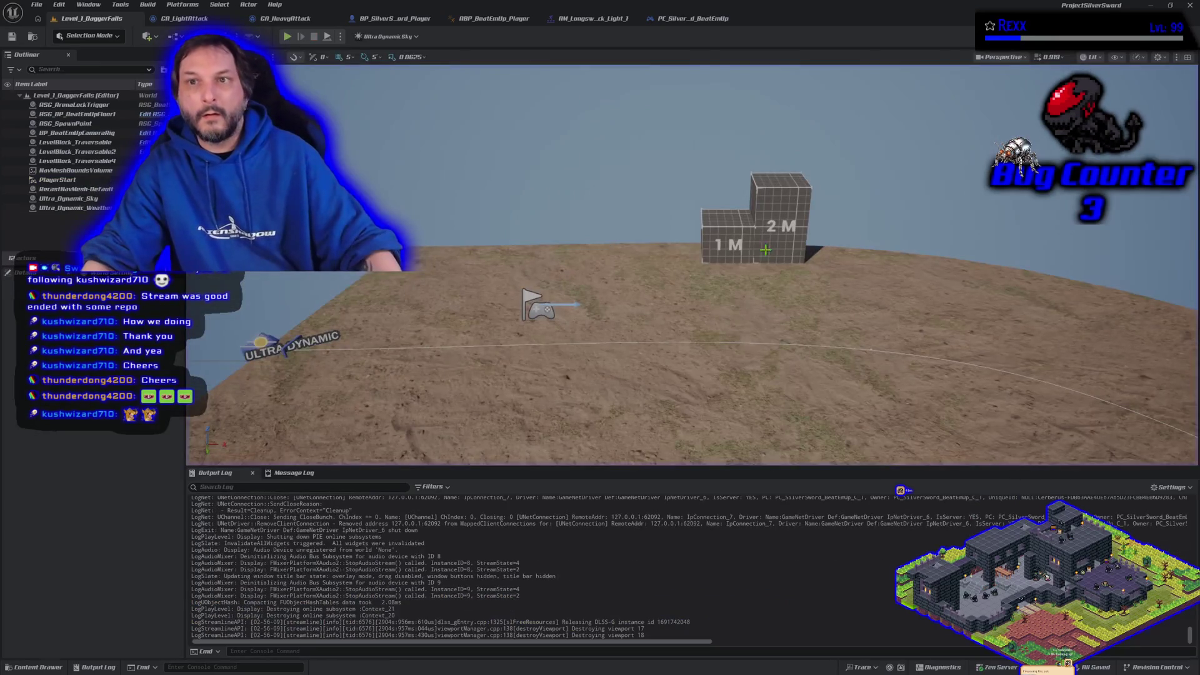
click(175, 19)
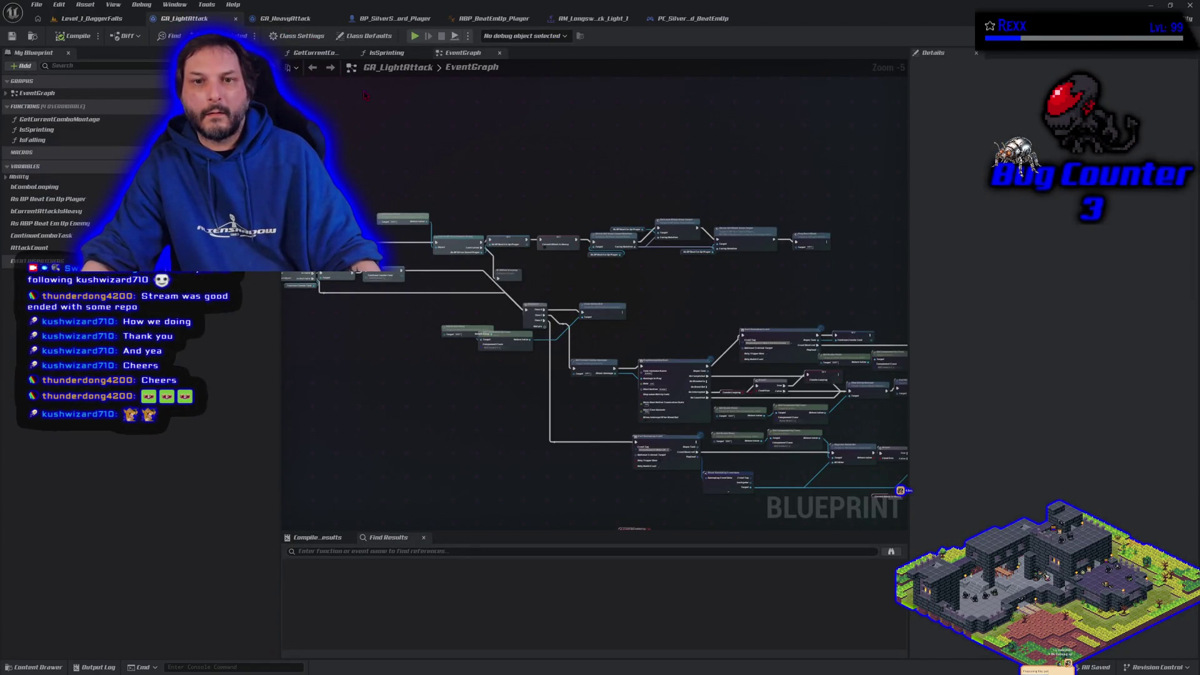
Step: Check the controller's attack inputs, then find GA_LightAttack's Cast and SET Current Attack Is Heavy nodes
click(691, 18)
mouse_move(392, 266)
mouse_down()
mouse_move(433, 235)
mouse_move(436, 249)
mouse_up()
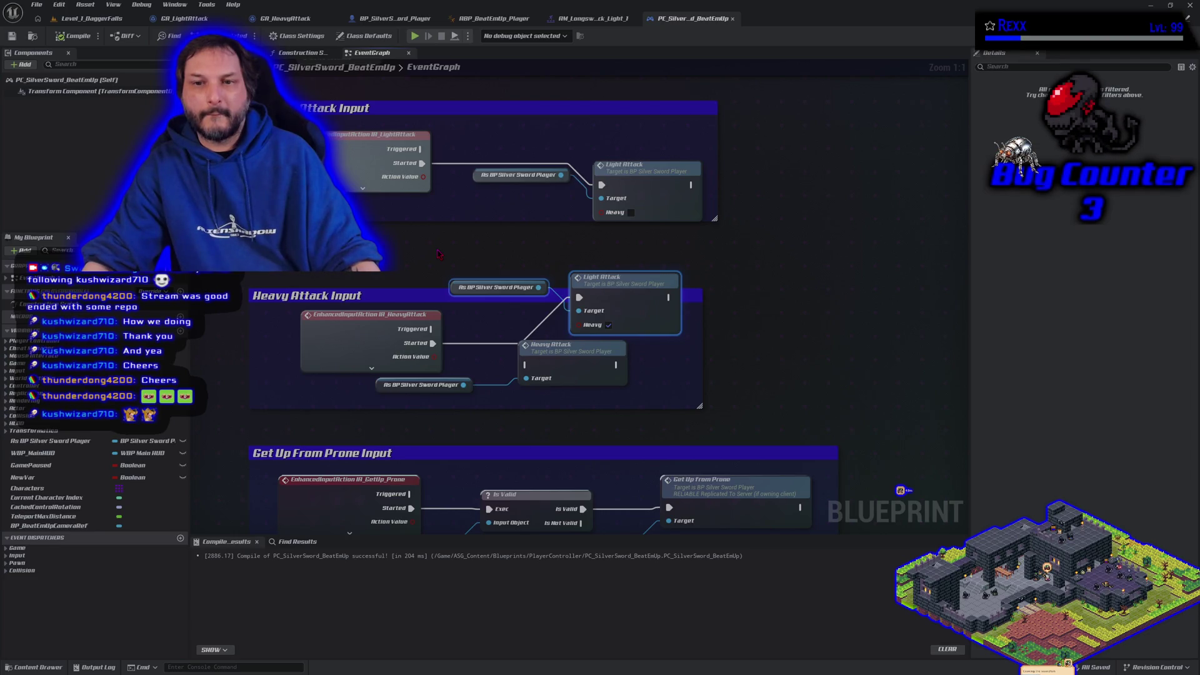
click(213, 19)
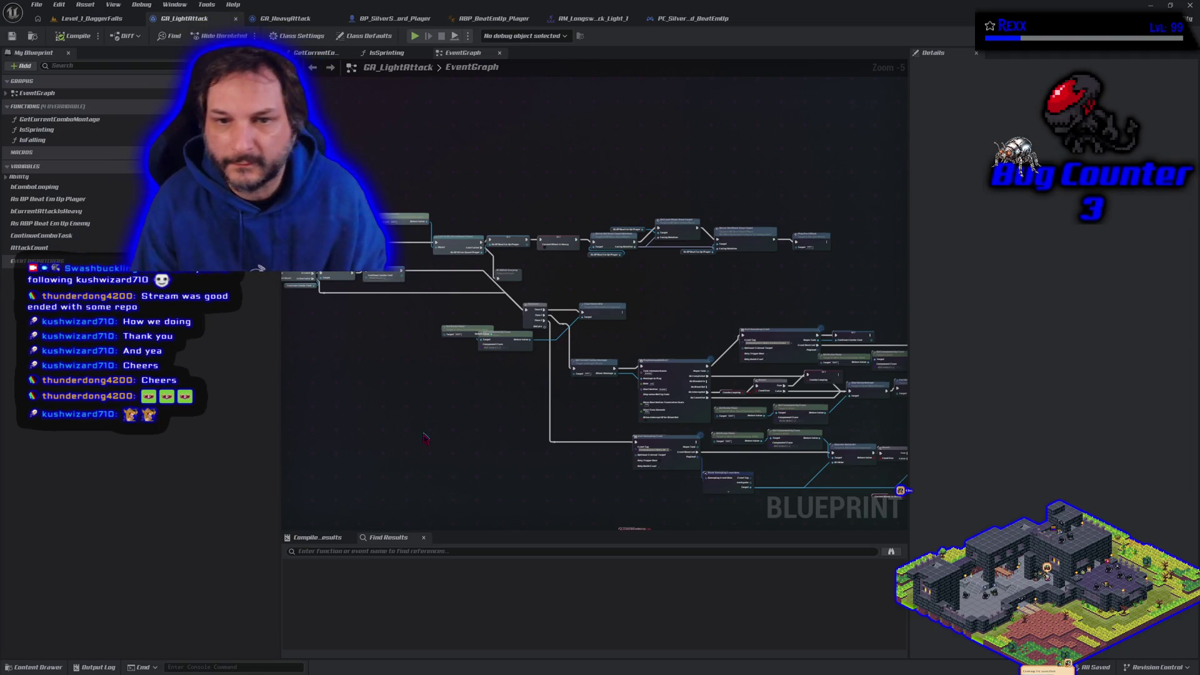
mouse_move(463, 401)
mouse_down()
mouse_move(571, 394)
mouse_move(636, 410)
mouse_up()
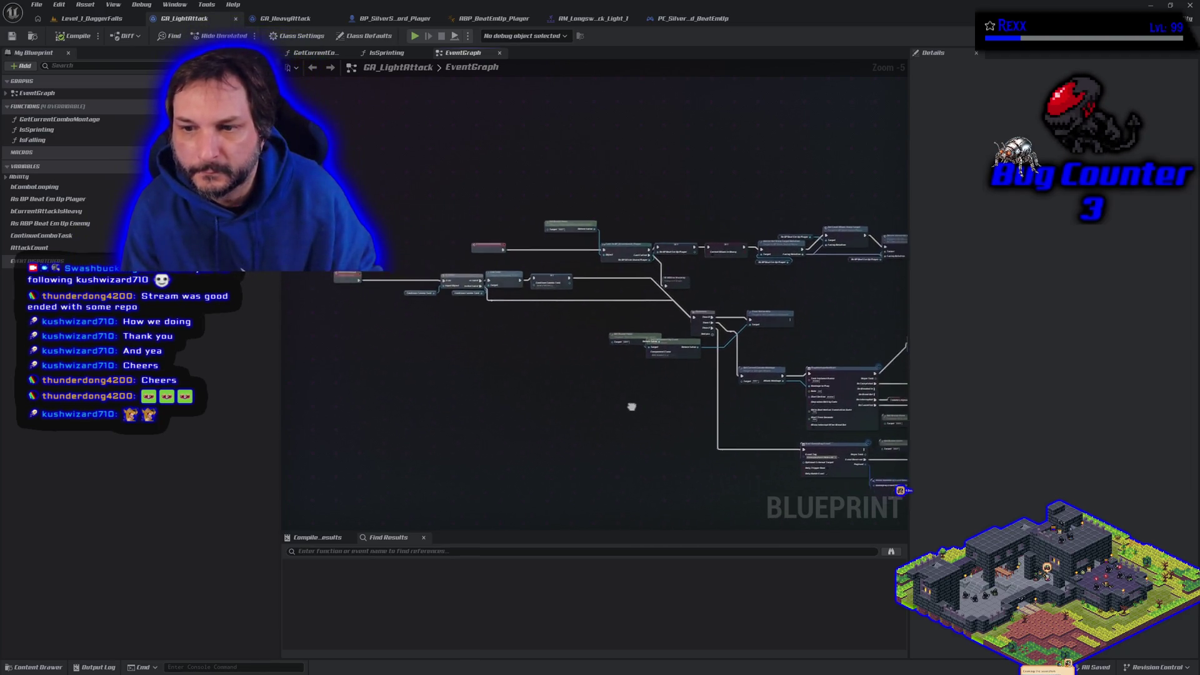
scroll(568, 408, up, 3)
scroll(565, 412, down, 3)
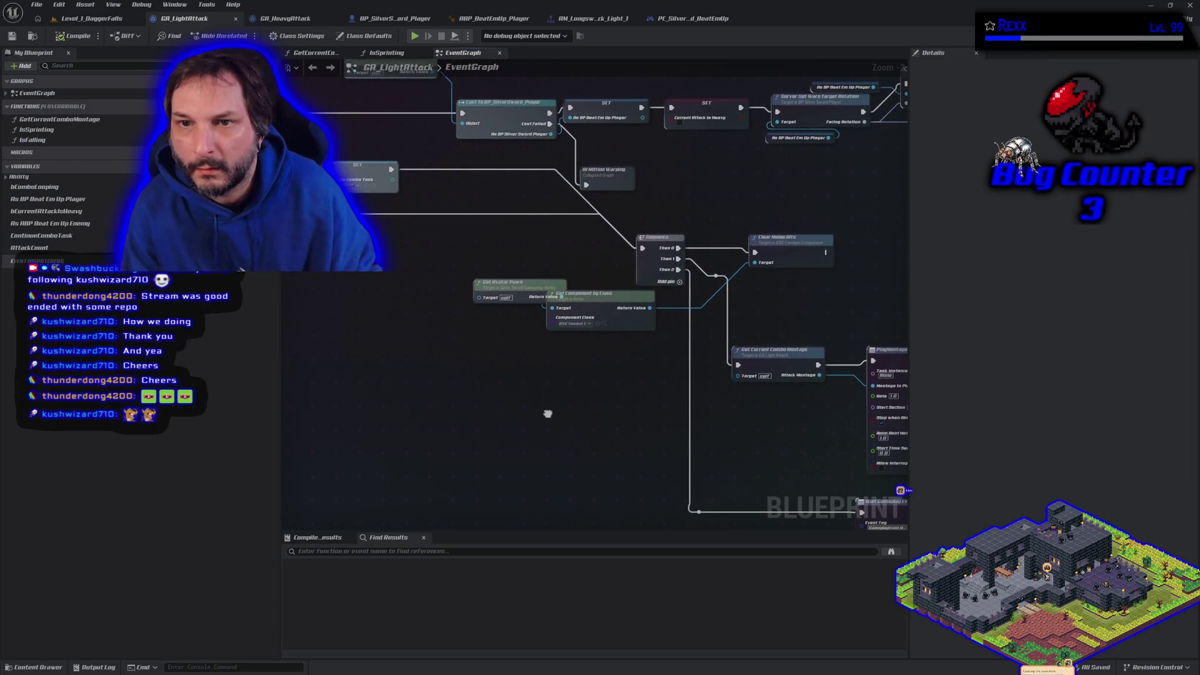
drag(550, 419, 362, 335)
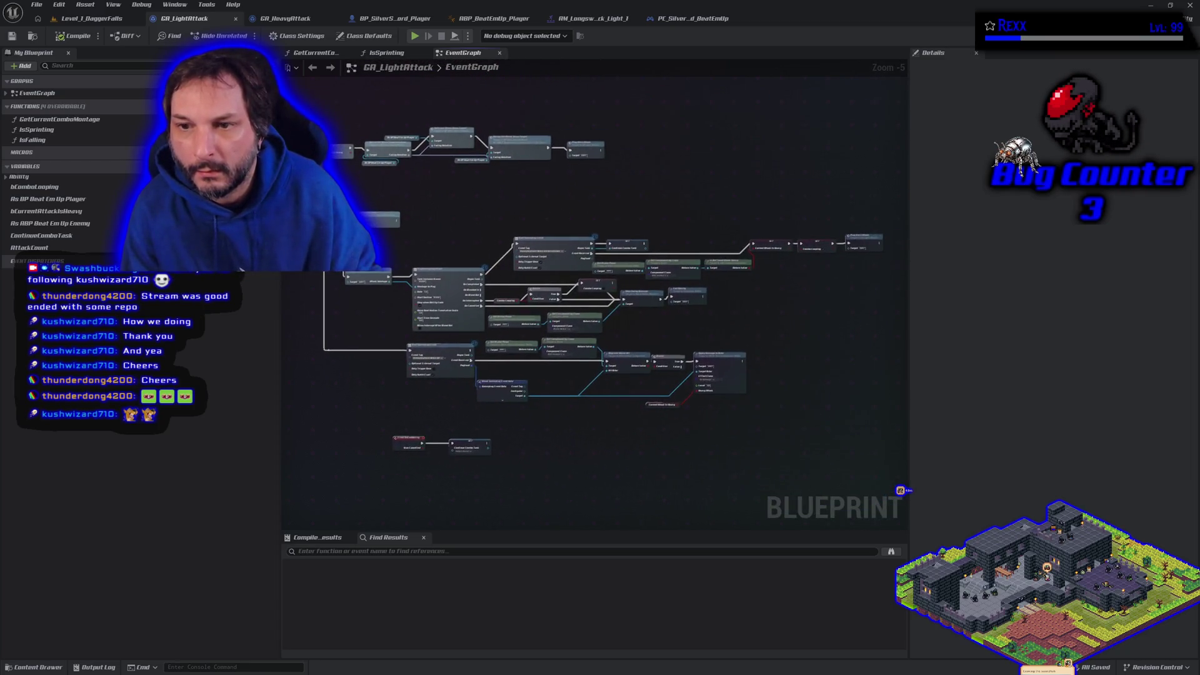
scroll(531, 422, up, 2)
scroll(532, 422, up, 1)
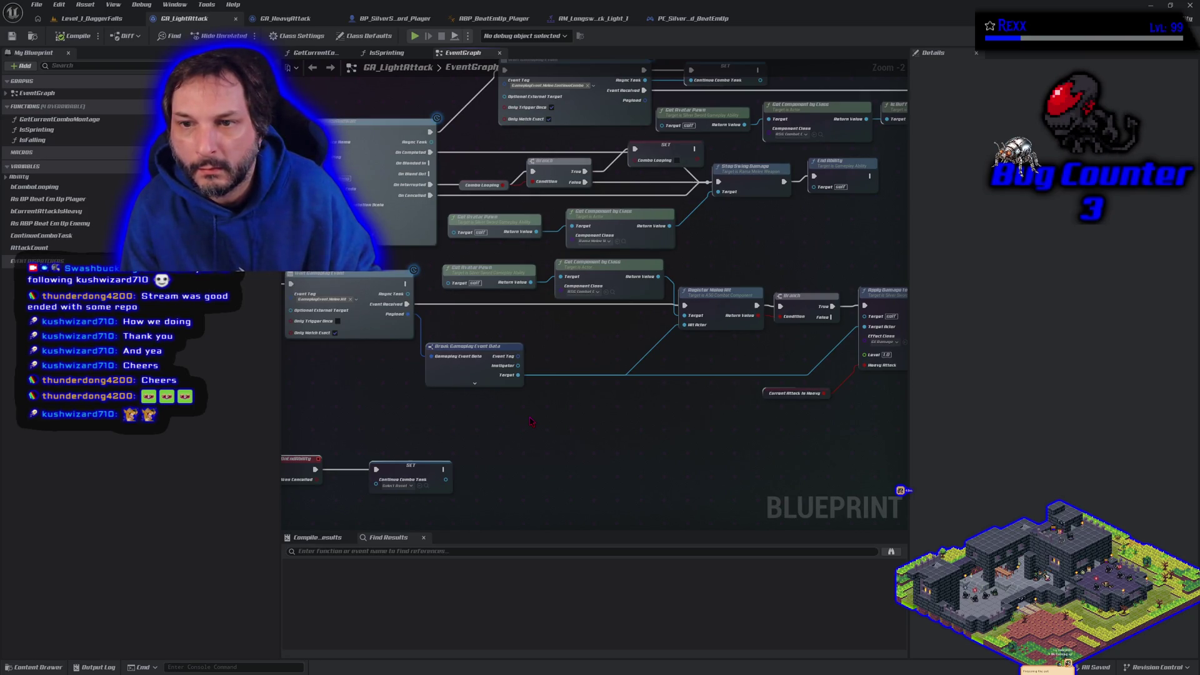
scroll(532, 422, down, 1)
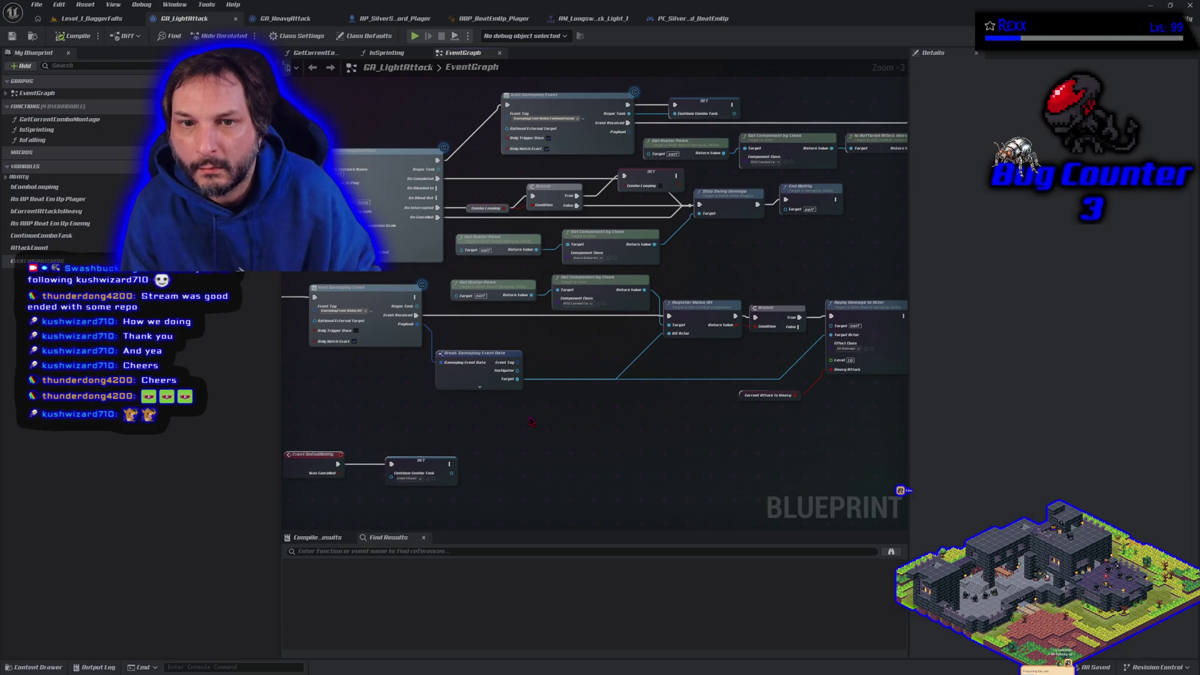
mouse_move(532, 422)
mouse_down()
mouse_move(624, 434)
mouse_move(397, 496)
mouse_up()
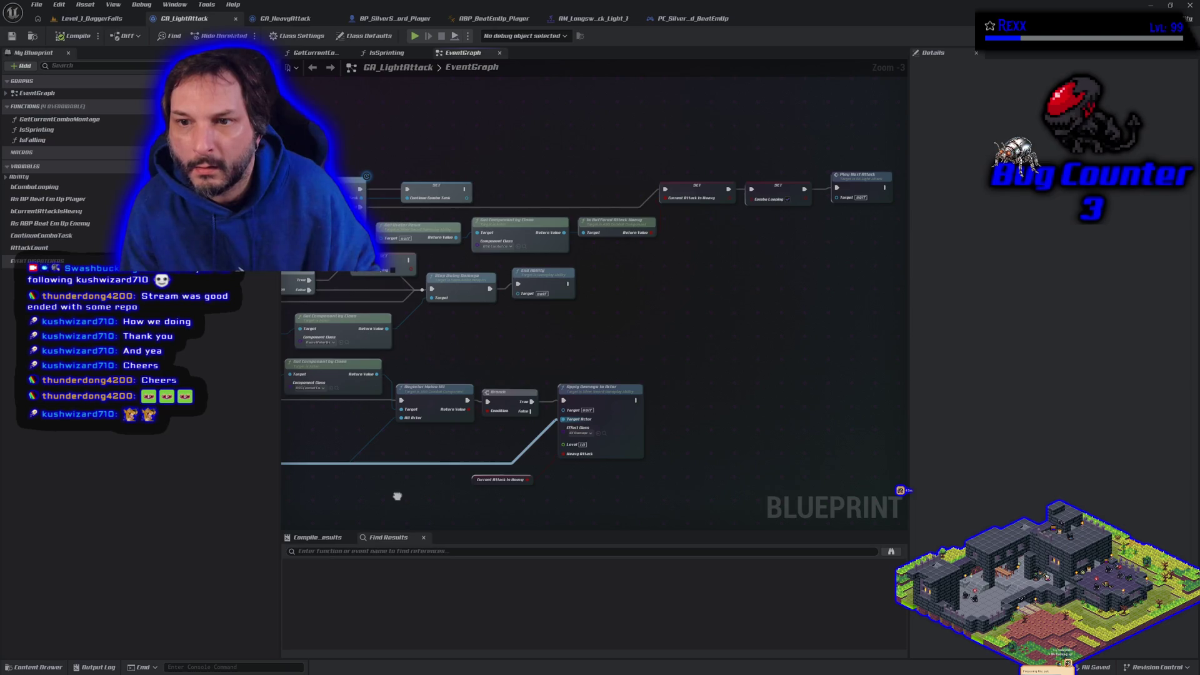
drag(397, 496, 547, 496)
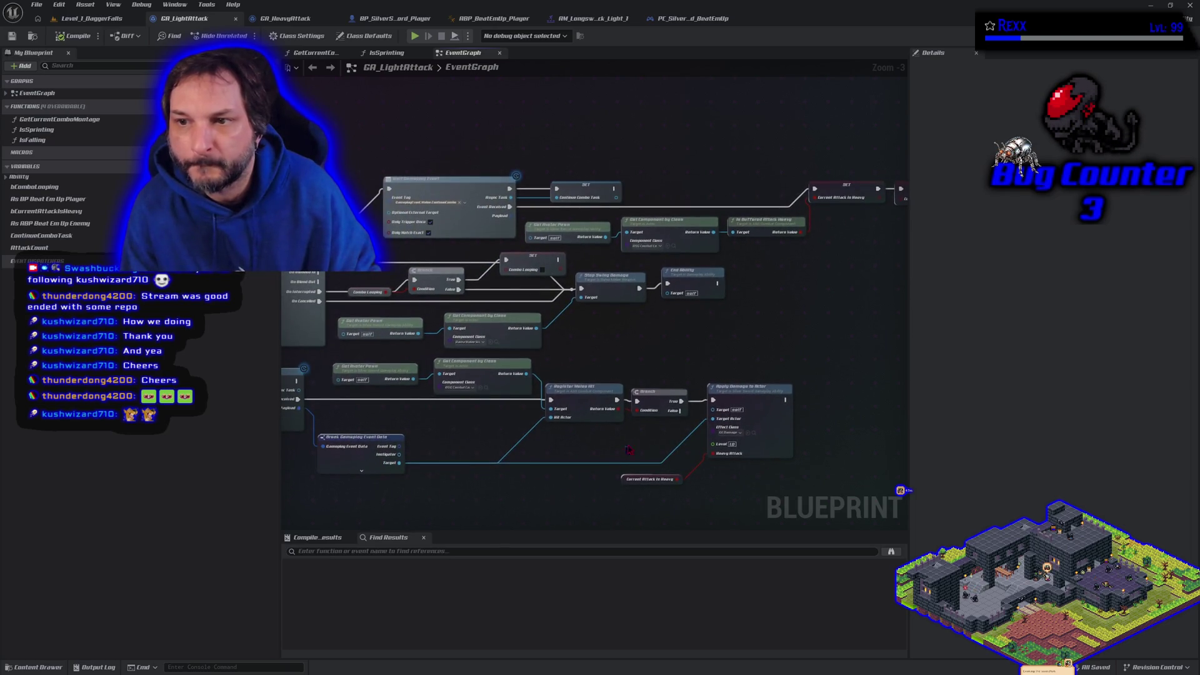
click(764, 228)
drag(465, 505, 799, 654)
mouse_move(537, 268)
mouse_down()
mouse_move(563, 388)
mouse_move(613, 500)
mouse_move(650, 525)
mouse_move(760, 530)
mouse_move(552, 486)
mouse_up()
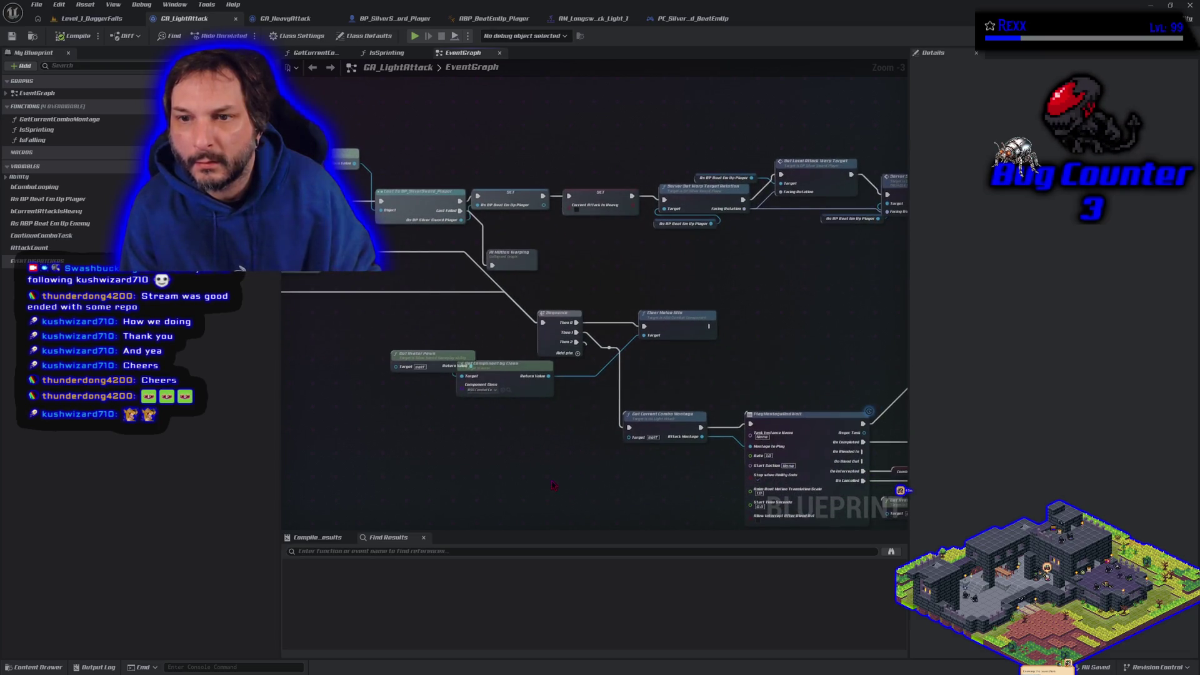
drag(565, 256, 588, 310)
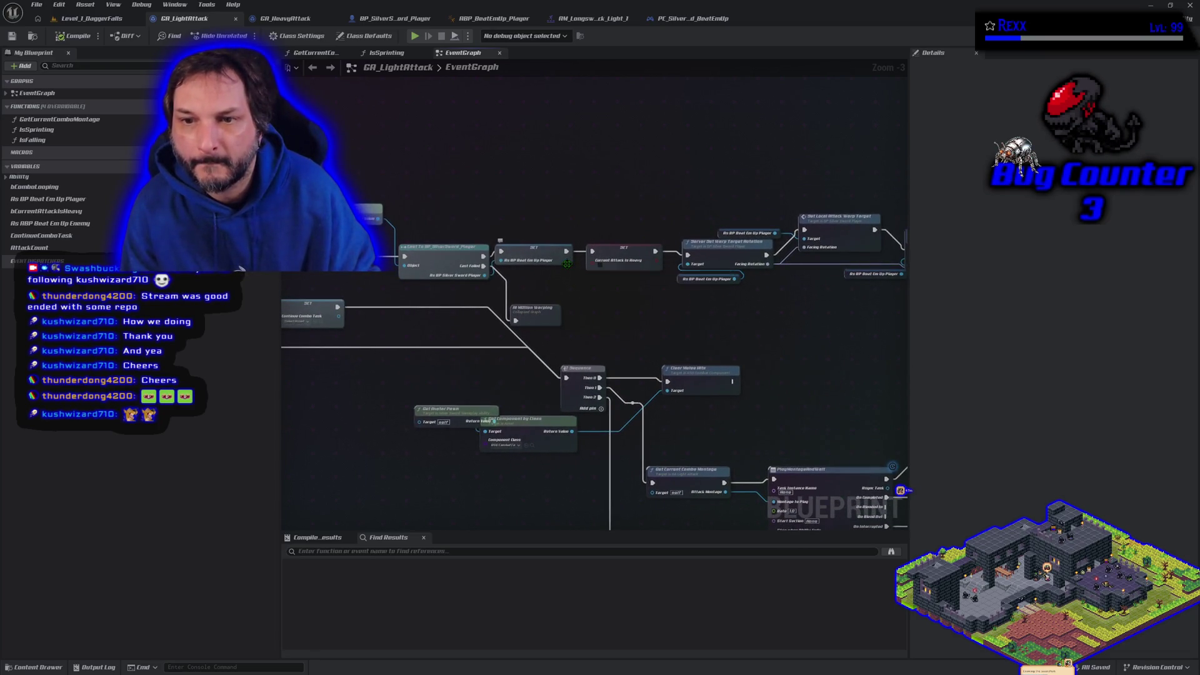
Step: Feed a Get Attack Is Heavy node into SET Current Attack Is Heavy, compile, save and play-test
drag(569, 265, 553, 285)
text(g)
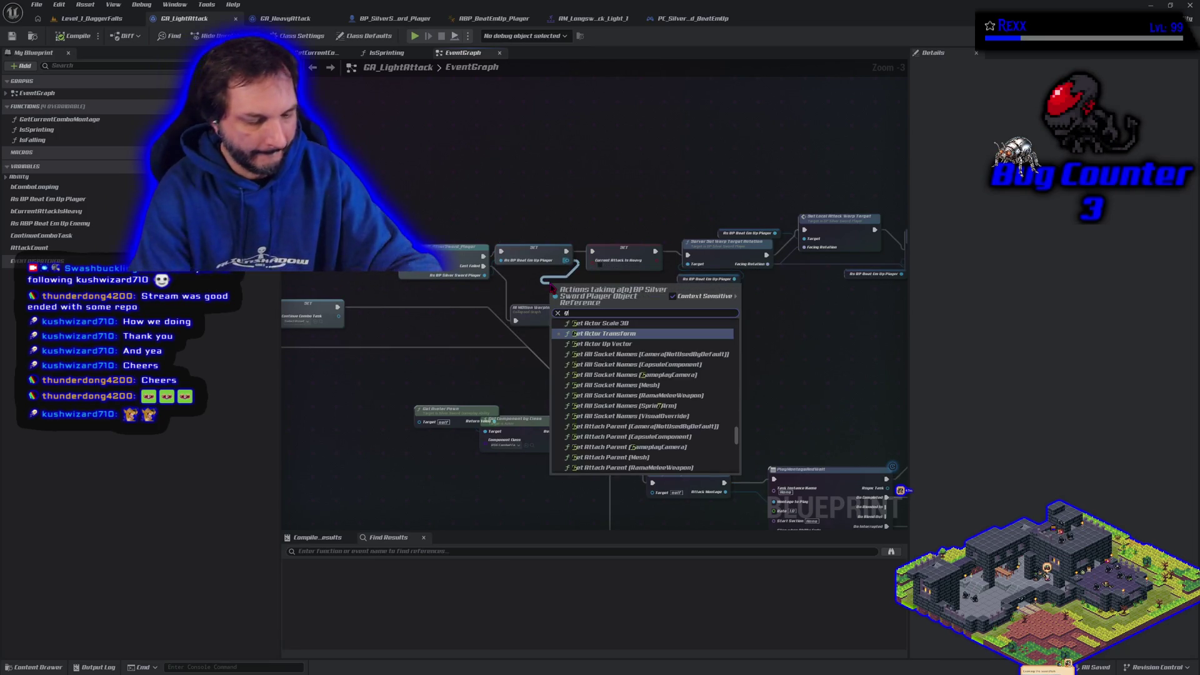
text(et attack)
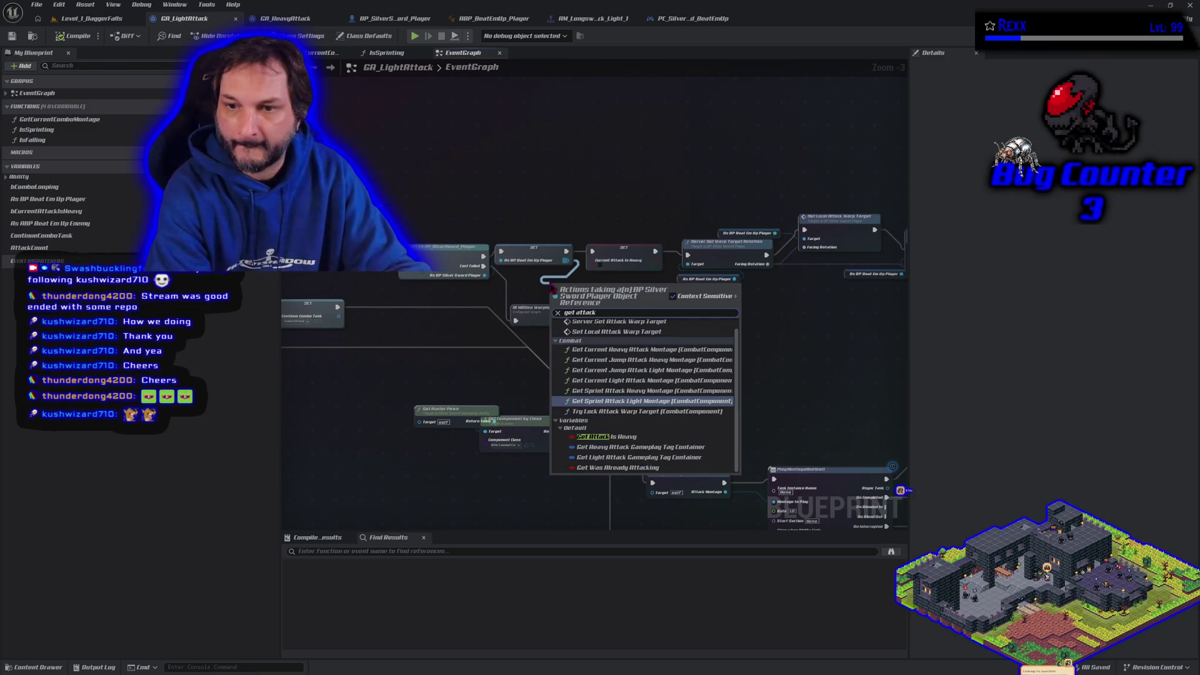
click(624, 438)
drag(618, 284, 601, 267)
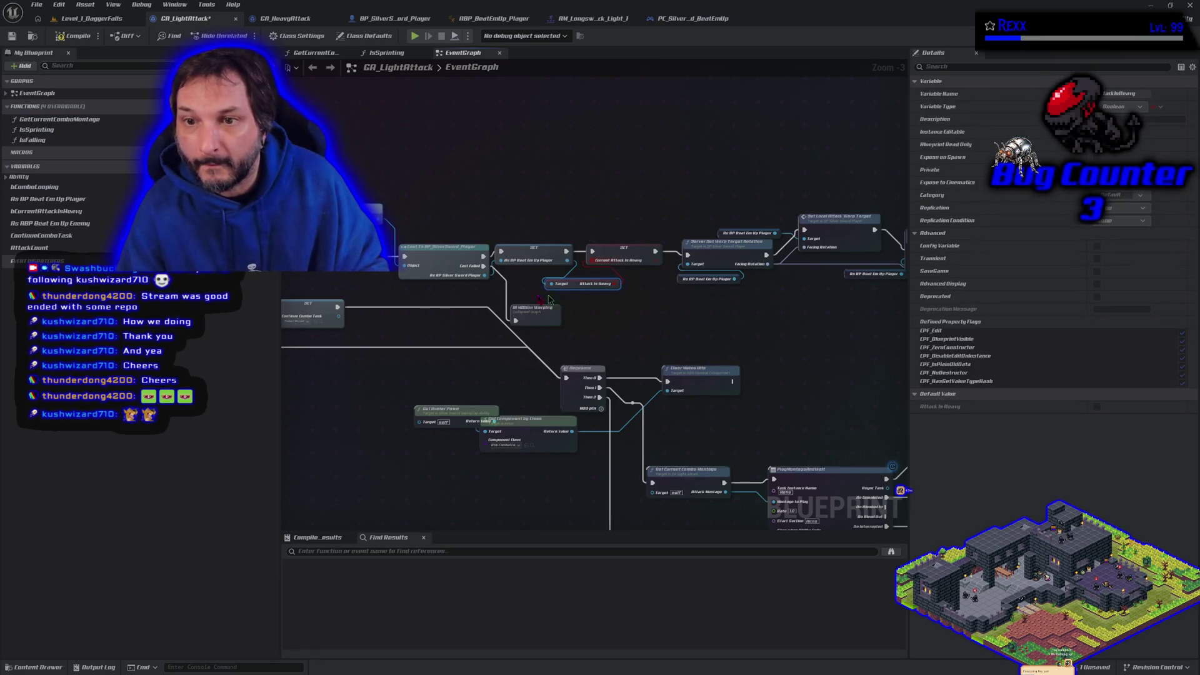
click(68, 35)
click(12, 35)
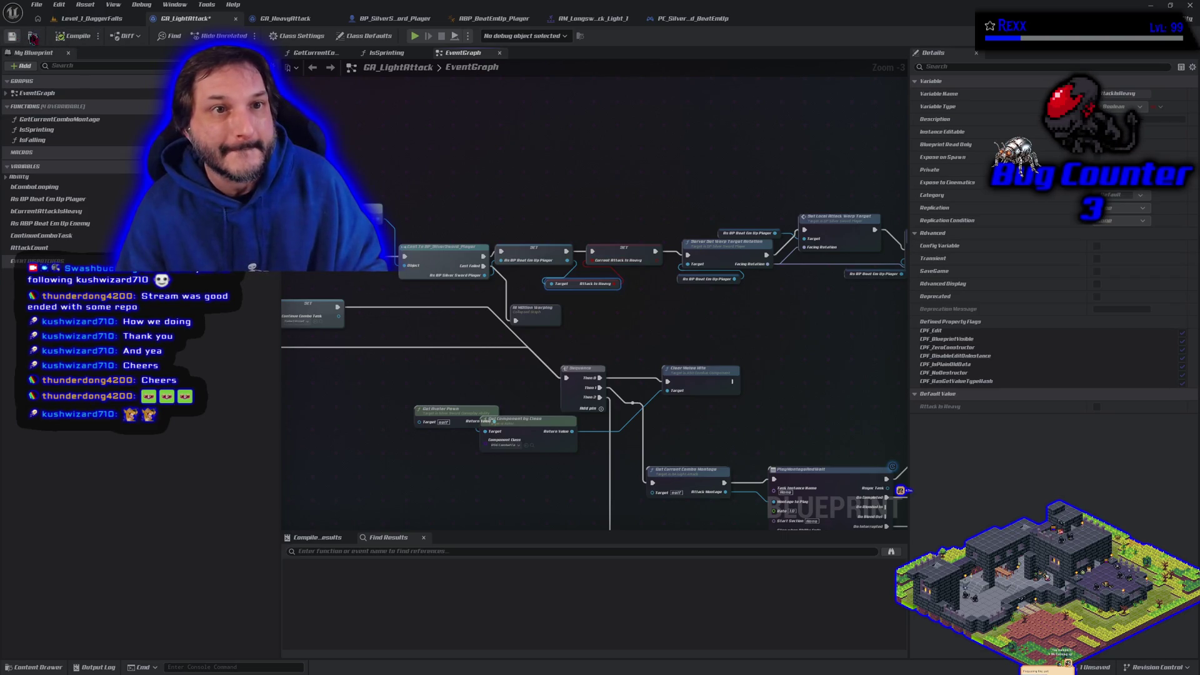
click(92, 18)
click(287, 37)
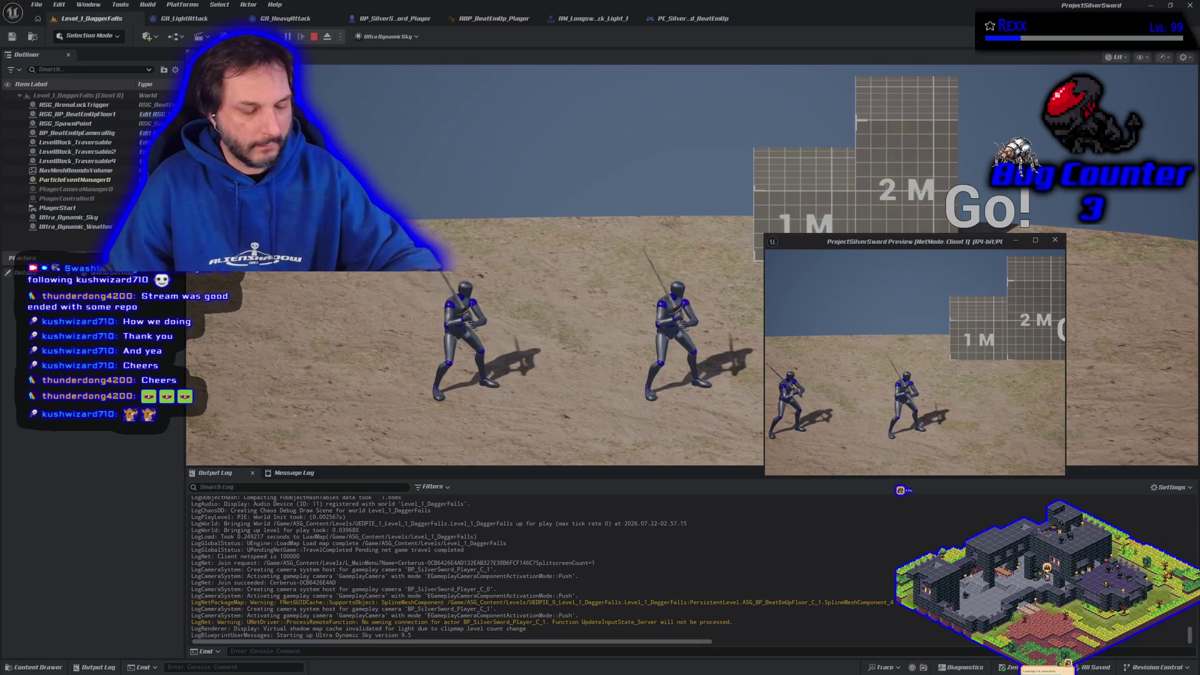
Step: Stop the running play session and return to the BP_SilverSword_Player graph with AttackIsHeavy's details
key(alt+Tab)
key(Escape)
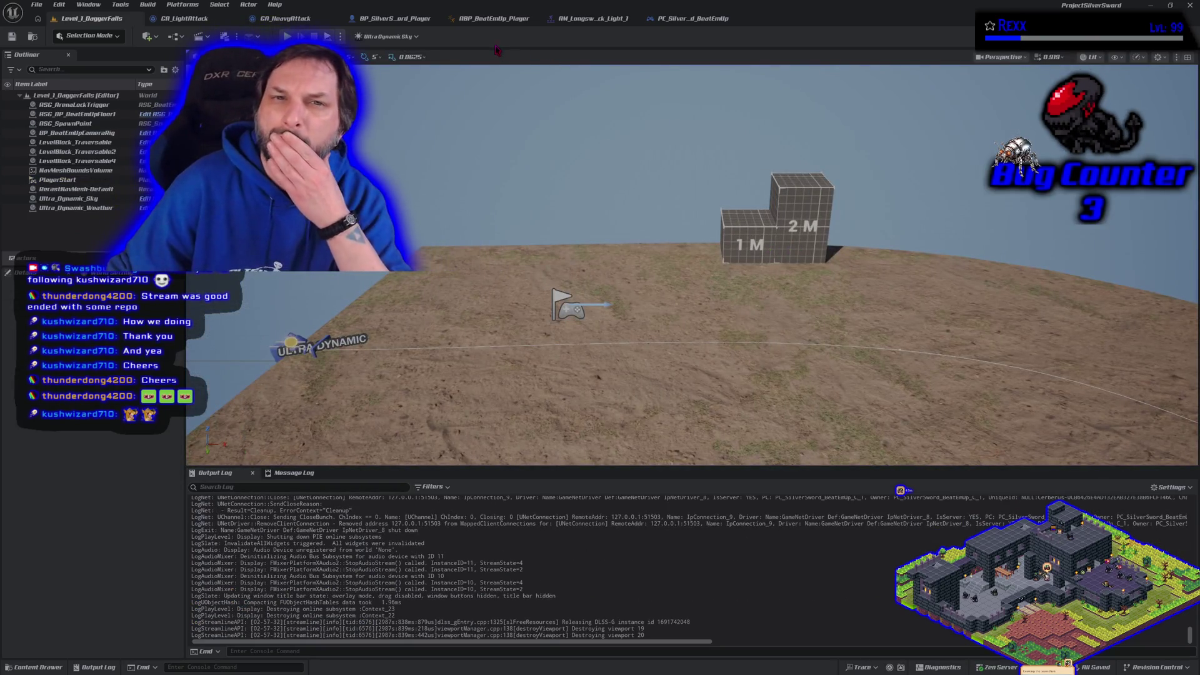
click(388, 19)
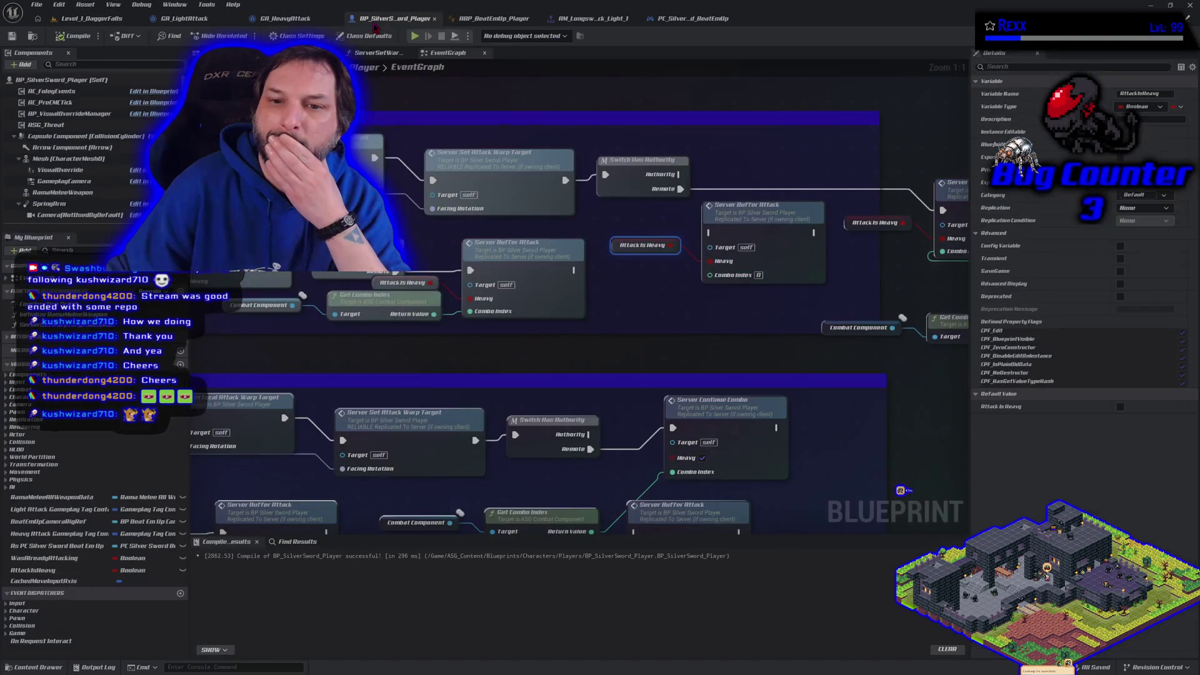
Step: Survey BP_SilverSword_Player's attack events, motion warping groups and Server Buffer Attack chains
scroll(354, 361, down, 3)
mouse_move(405, 314)
mouse_down()
mouse_move(410, 125)
mouse_move(3, 156)
mouse_up()
drag(370, 290, 535, 269)
scroll(537, 274, down, 2)
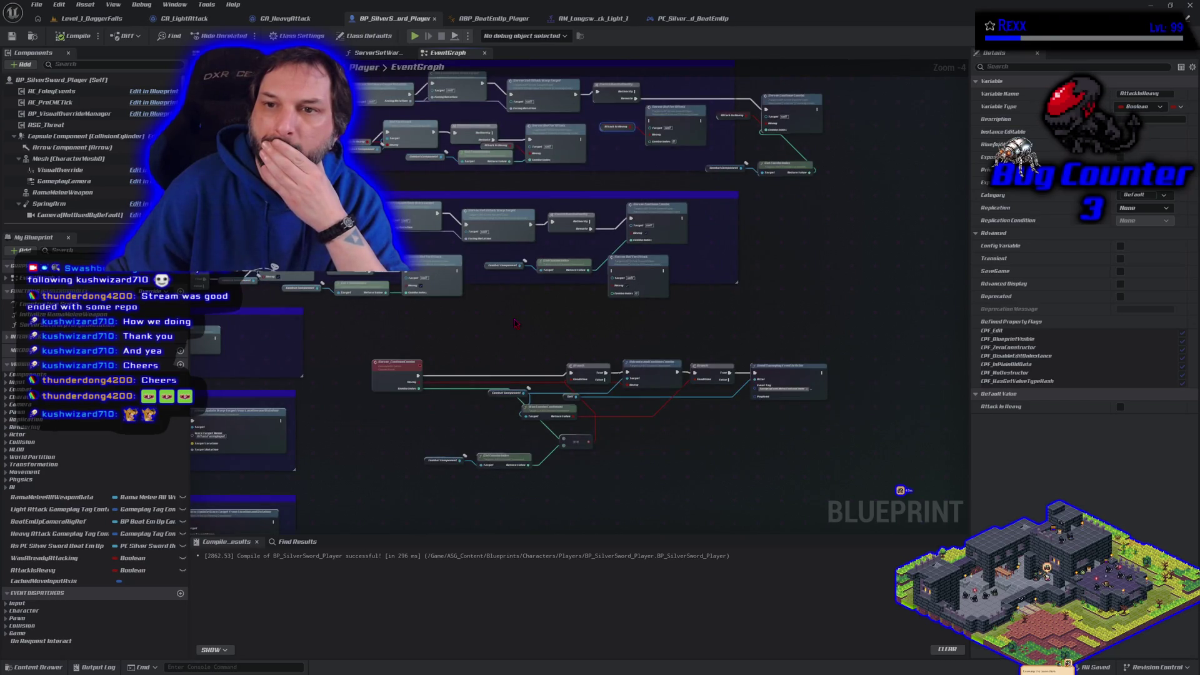
mouse_move(515, 322)
mouse_down()
mouse_move(662, 275)
mouse_move(865, 238)
mouse_up()
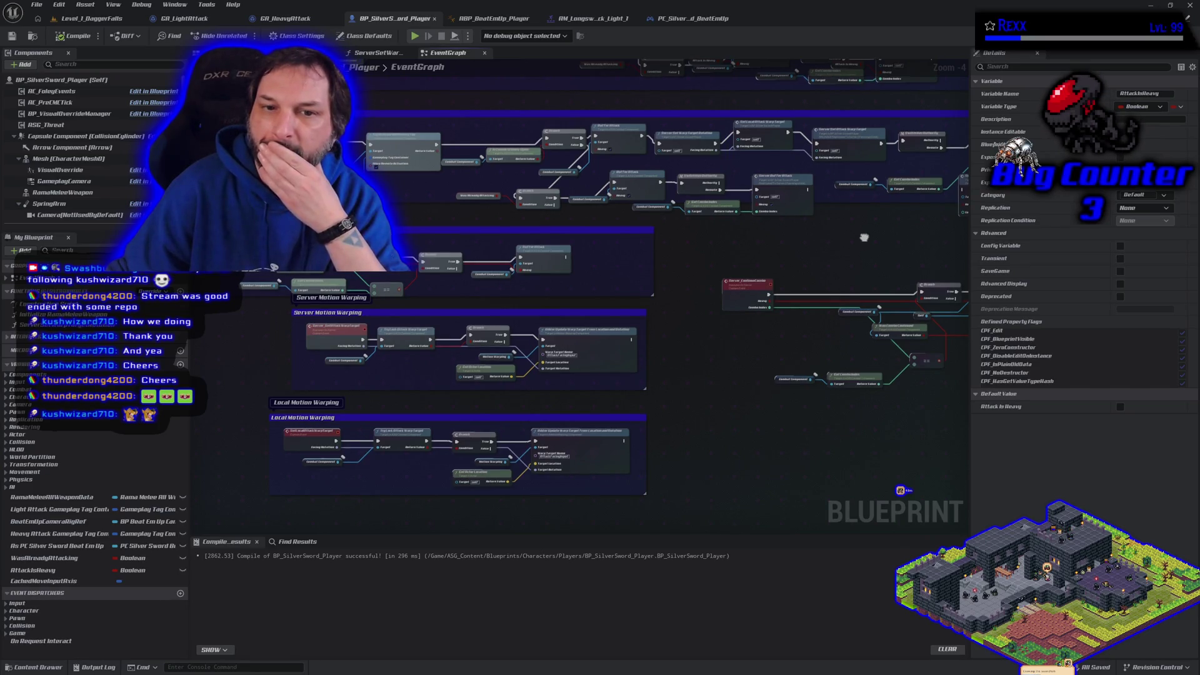
mouse_move(863, 238)
mouse_down()
mouse_move(655, 337)
mouse_move(536, 369)
mouse_move(911, 384)
mouse_up()
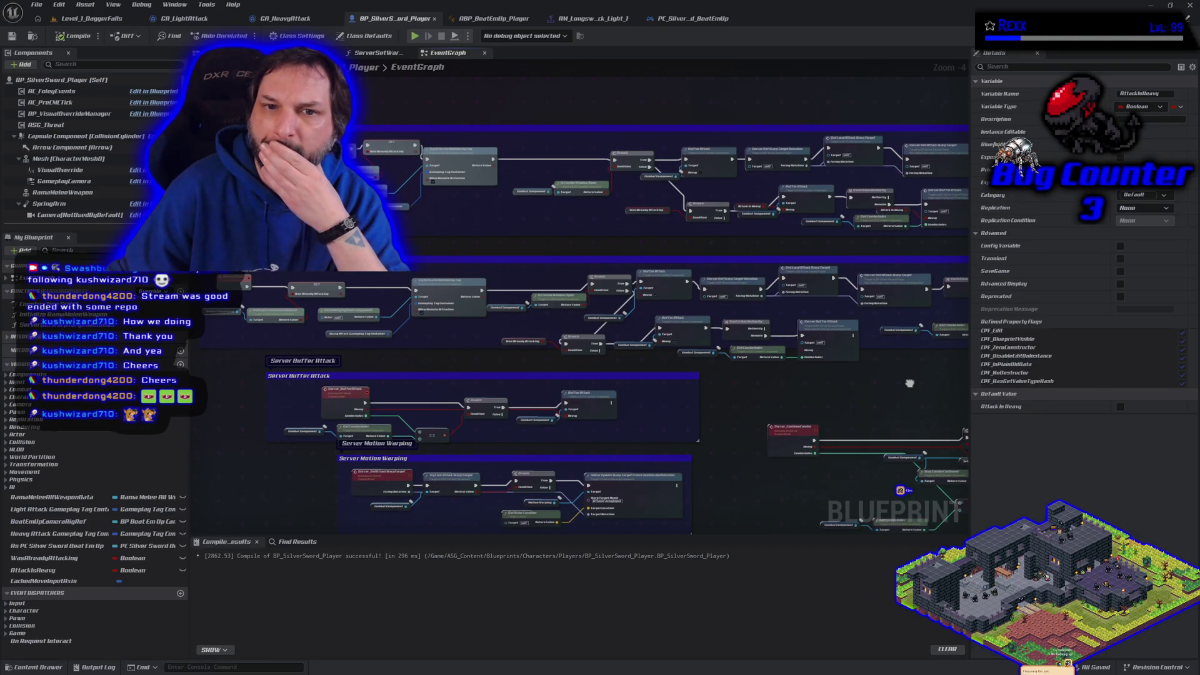
drag(910, 383, 630, 403)
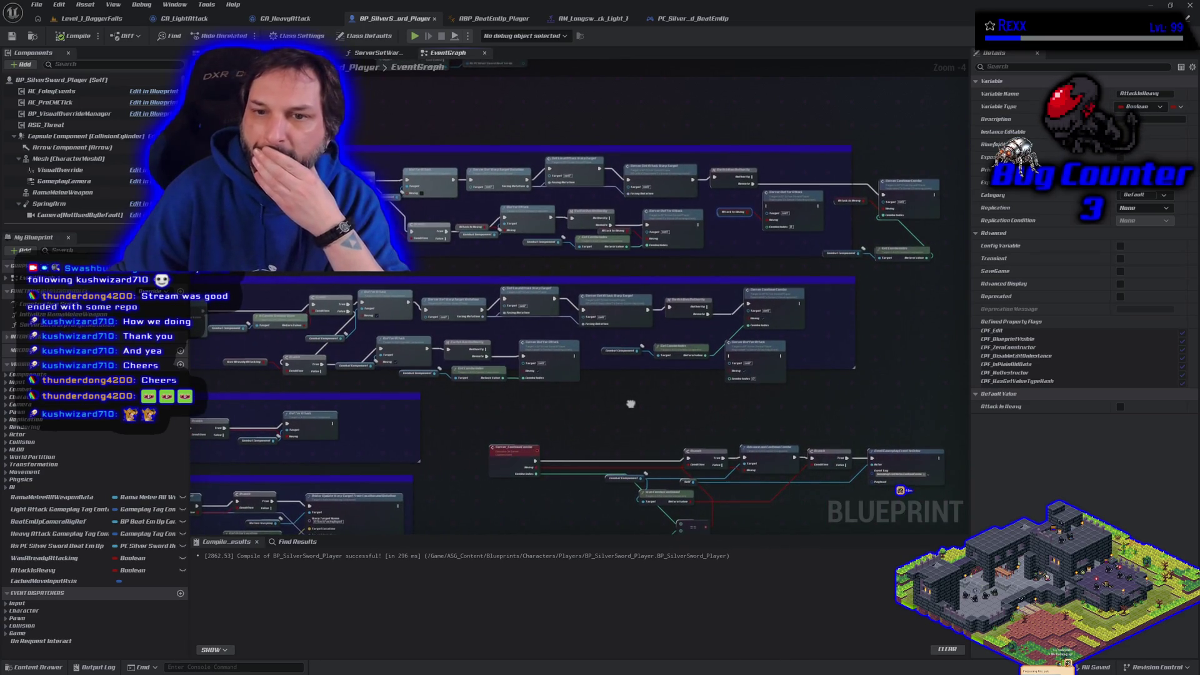
drag(630, 403, 502, 408)
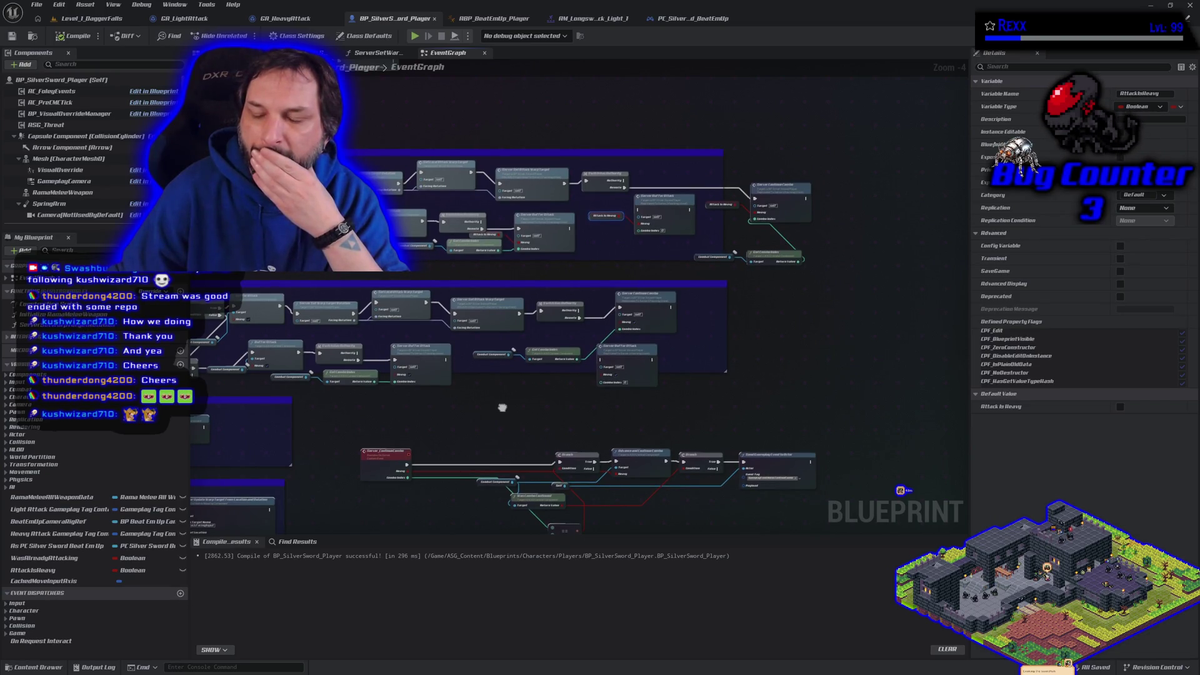
drag(503, 408, 686, 412)
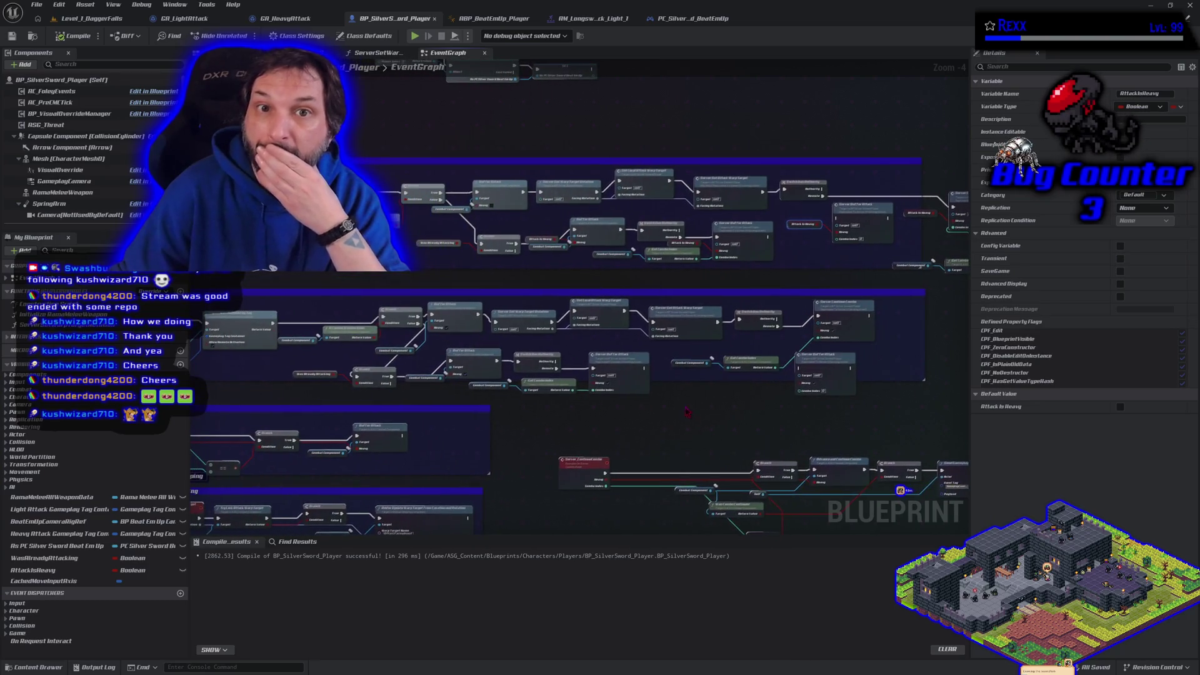
mouse_move(703, 336)
mouse_down()
mouse_move(310, 296)
mouse_move(891, 217)
mouse_move(1037, 232)
mouse_move(609, 191)
mouse_move(522, 137)
mouse_up()
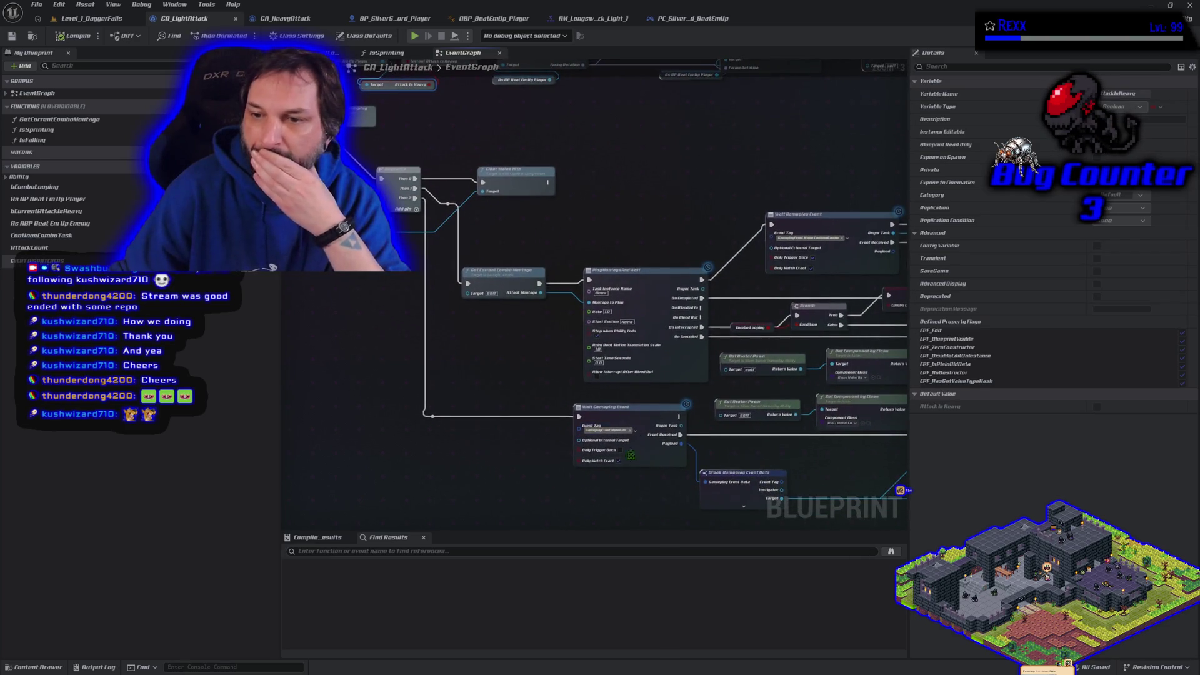
Step: Inspect GetCurrentComboMontage's Current Attack Is Heavy variable, then return to GA_LightAttack's EventGraph
double_click(512, 283)
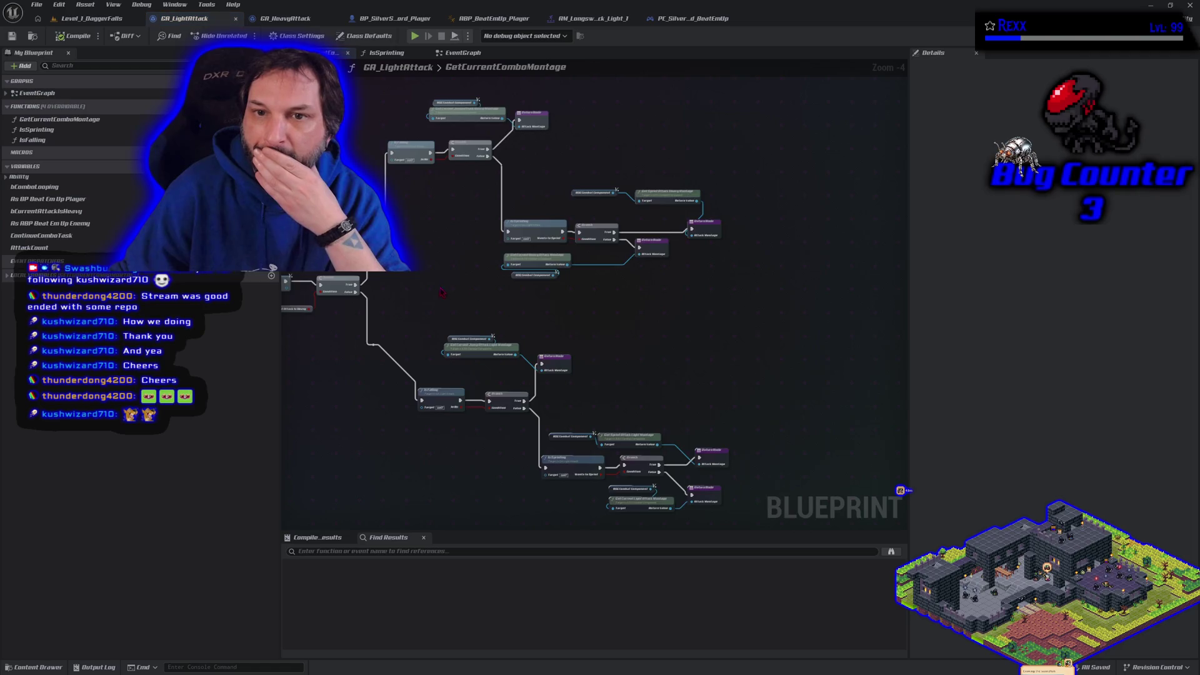
scroll(759, 297, down, 2)
drag(758, 297, 512, 287)
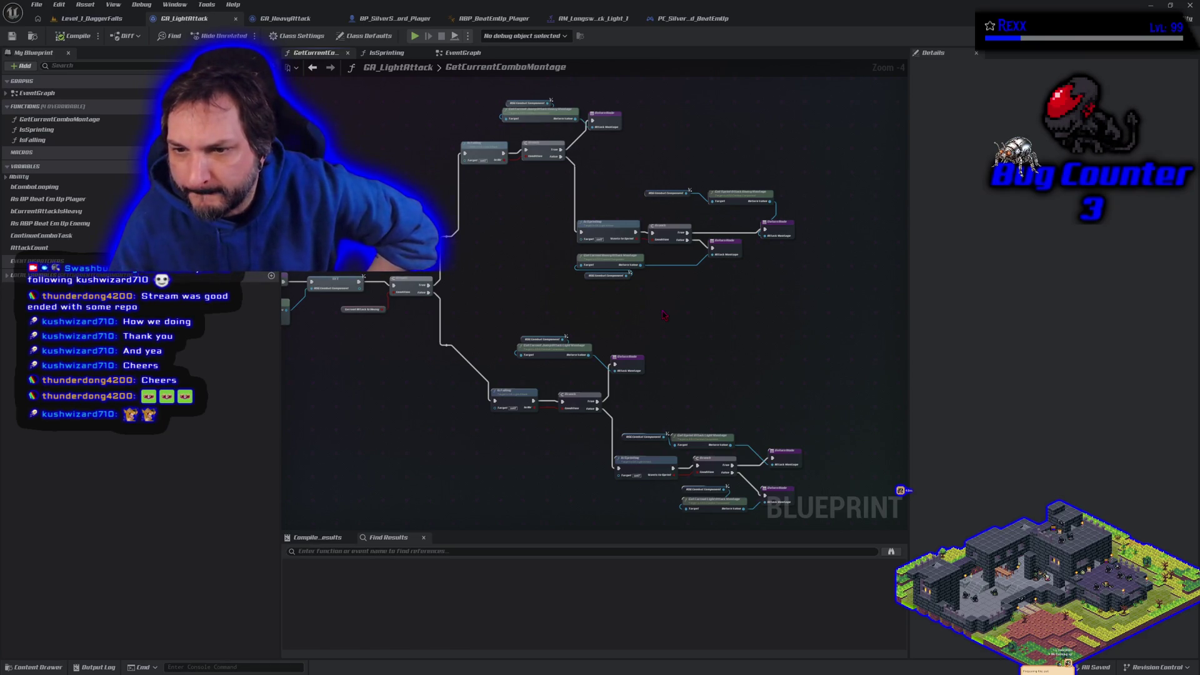
click(364, 310)
click(463, 52)
mouse_move(683, 286)
mouse_down()
mouse_move(683, 330)
mouse_move(755, 310)
mouse_move(257, 267)
mouse_up()
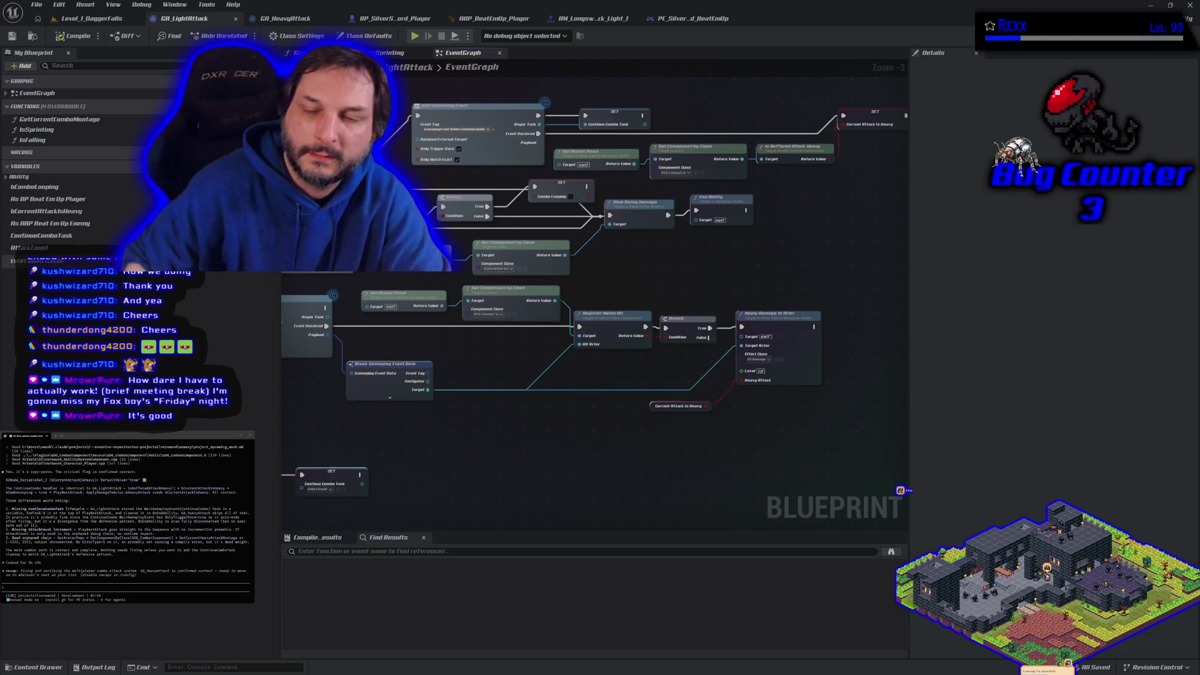
Step: Zoom and pan GA_LightAttack's graph across the SET, Stop Swing Damage and Apply Damage nodes
scroll(747, 426, down, 2)
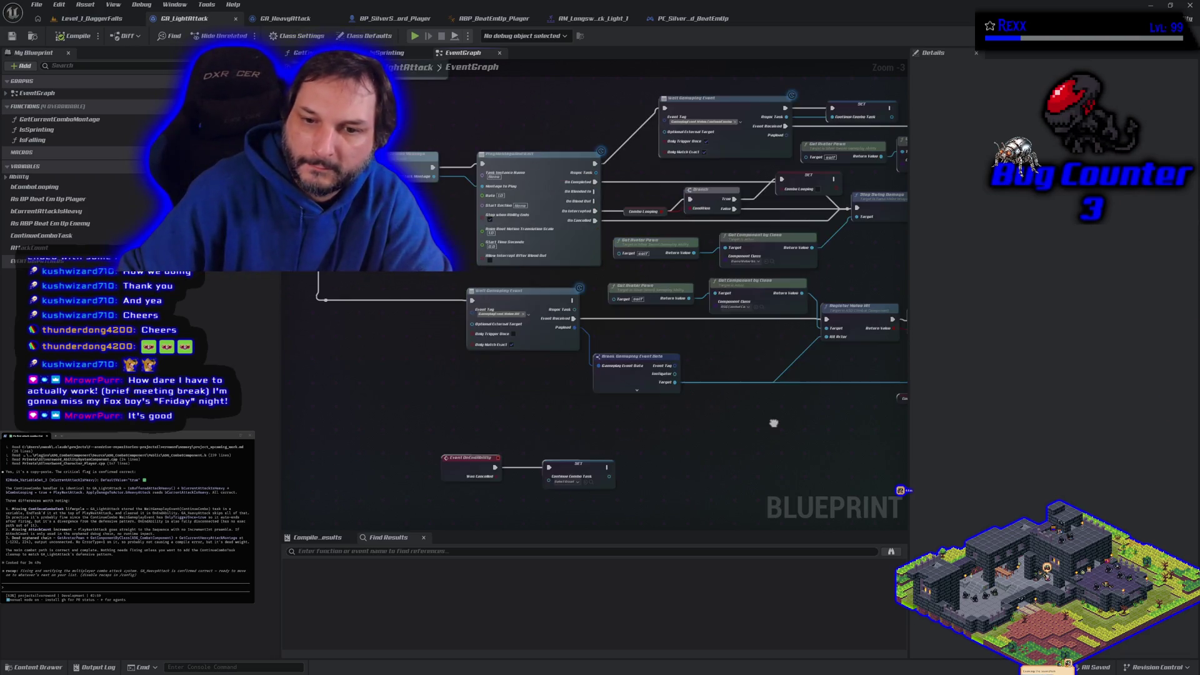
mouse_move(531, 420)
mouse_down()
mouse_move(449, 365)
mouse_move(538, 388)
mouse_move(626, 377)
mouse_up()
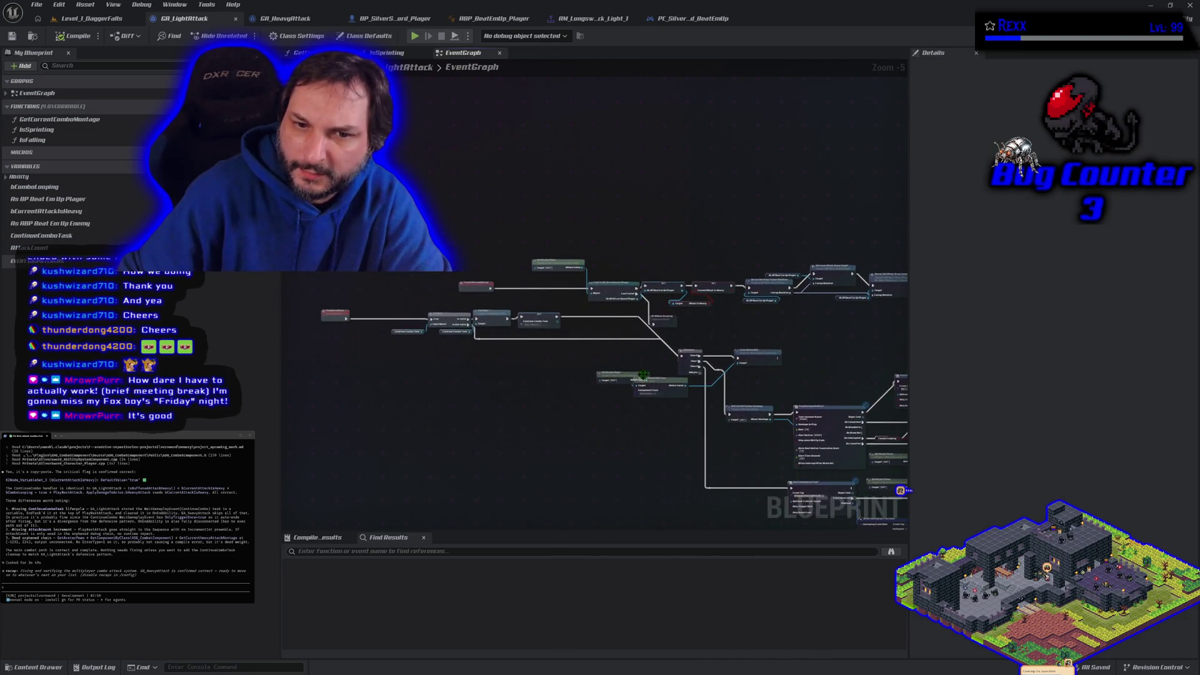
scroll(643, 375, up, 3)
drag(638, 272, 556, 289)
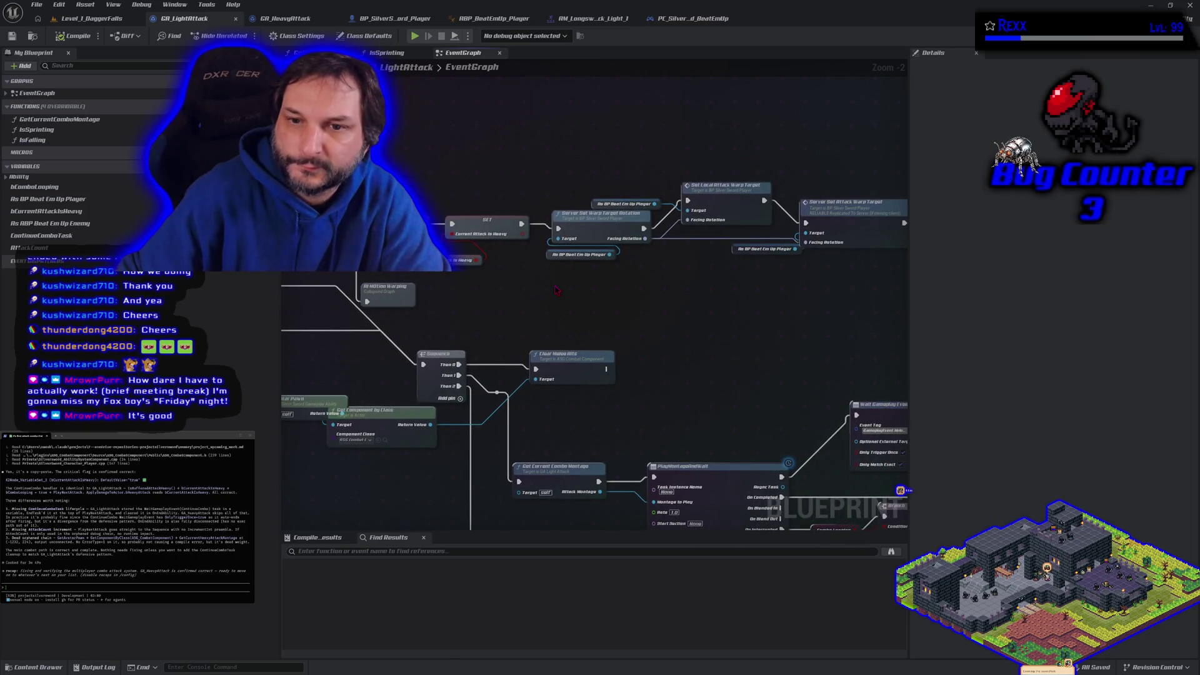
mouse_move(557, 291)
mouse_down()
mouse_move(686, 324)
mouse_move(1048, 353)
mouse_up()
mouse_move(475, 294)
mouse_down()
mouse_move(512, 230)
mouse_move(475, 187)
mouse_up()
drag(594, 375, 532, 374)
mouse_move(206, 199)
mouse_down()
mouse_move(440, 153)
mouse_move(269, 135)
mouse_up()
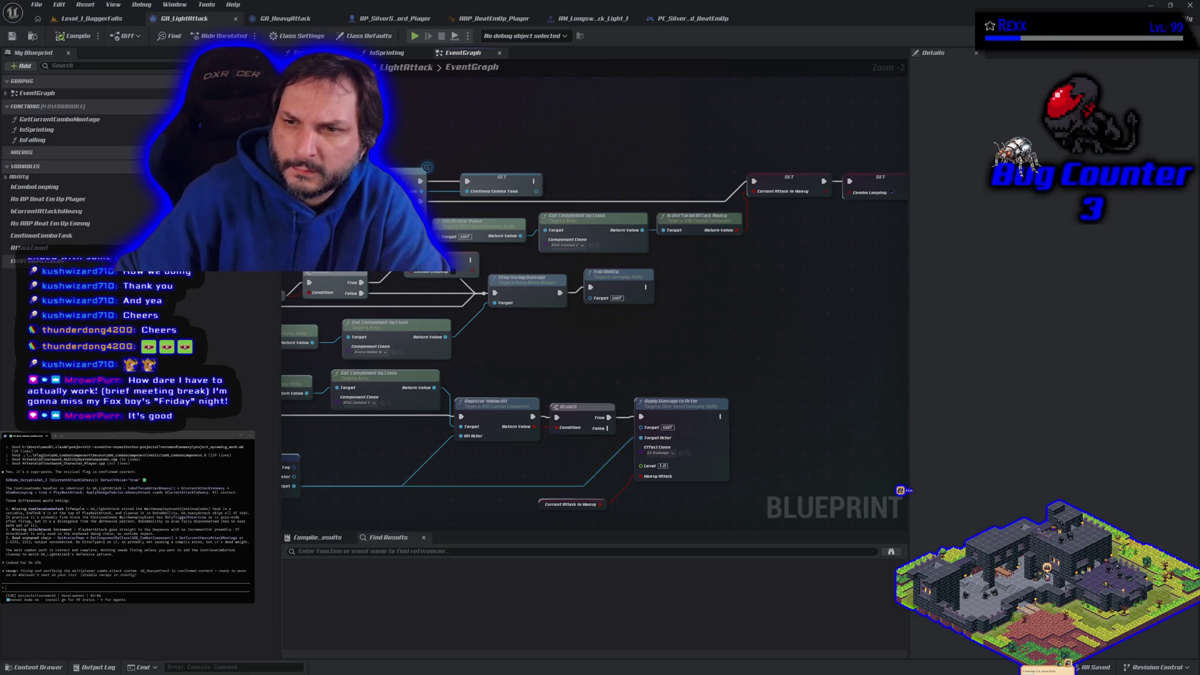
Step: Select the Is Buffered Attack Heavy node near the Wait Gameplay Event chains, then switch to Rider
mouse_move(266, 136)
mouse_down()
mouse_move(591, 114)
mouse_move(233, 110)
mouse_up()
mouse_move(463, 112)
mouse_down()
mouse_move(838, 109)
mouse_move(404, 96)
mouse_up()
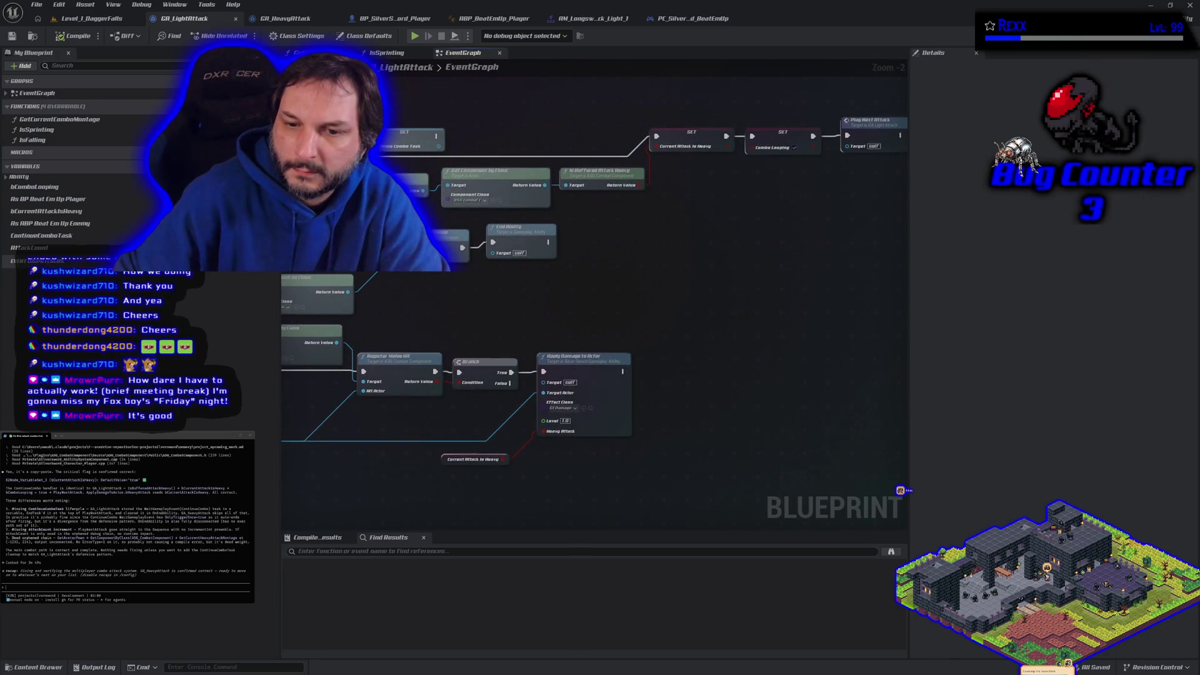
drag(593, 172, 616, 259)
click(616, 259)
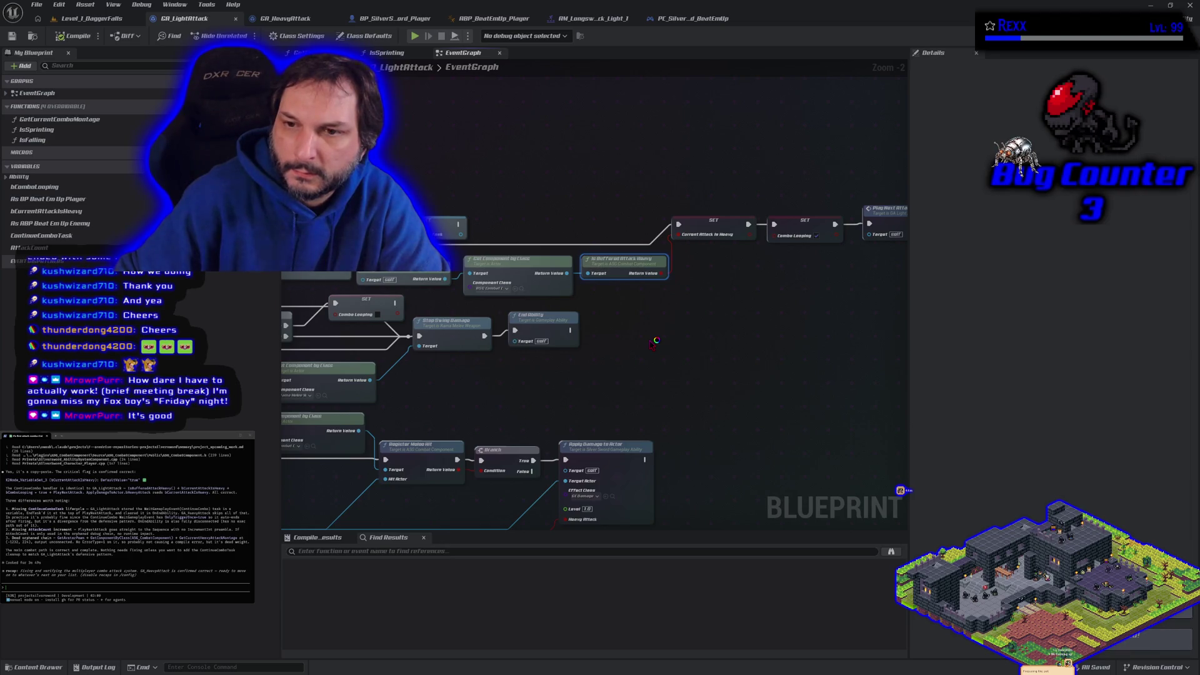
key(alt+Tab)
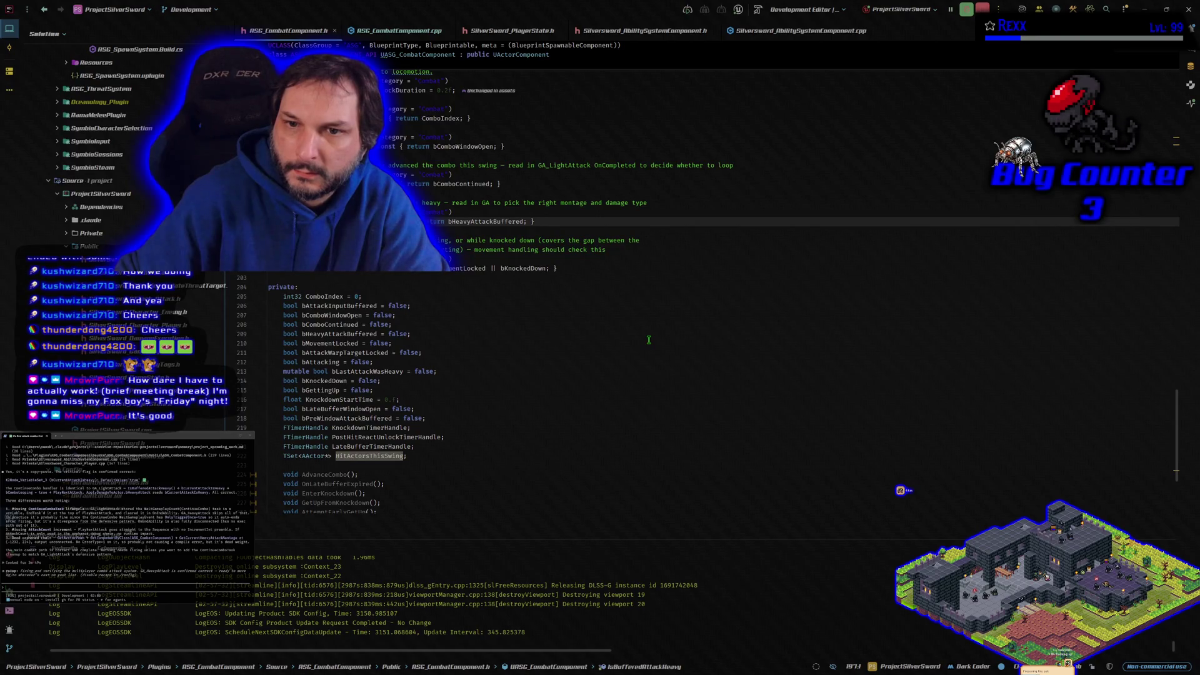
Step: Check the IsBufferedAttackHeavy getter at line 197 of ASC_CombatComponent.h, then return to Unreal
scroll(554, 270, up, 2)
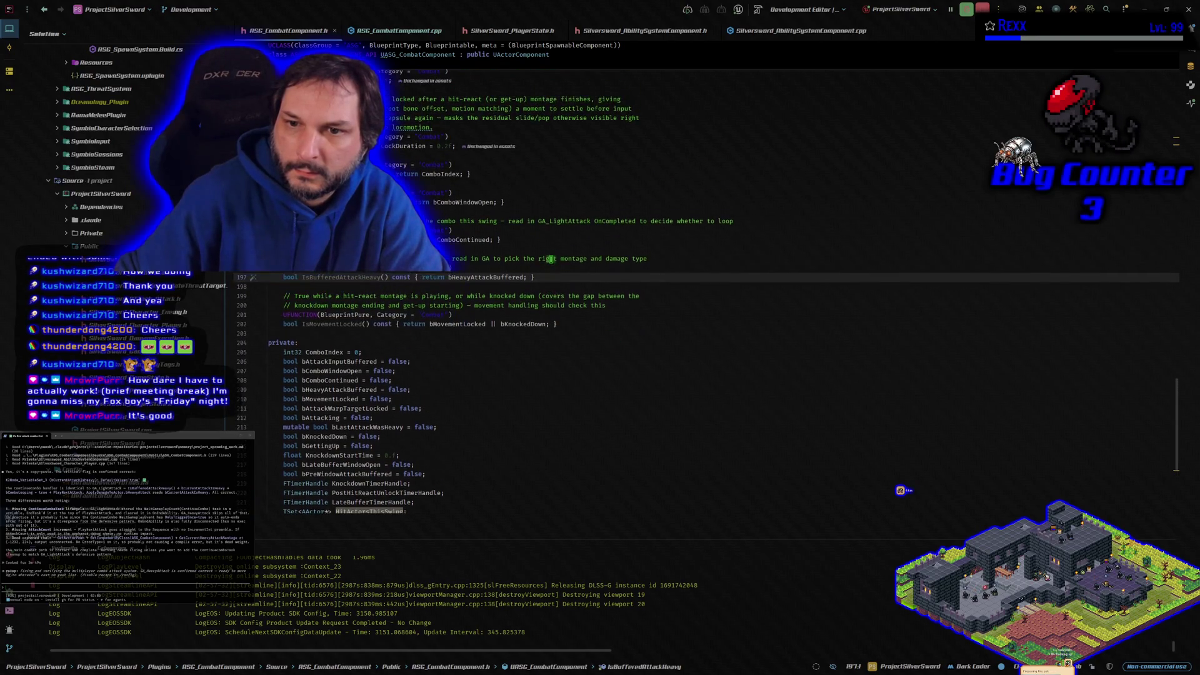
click(556, 276)
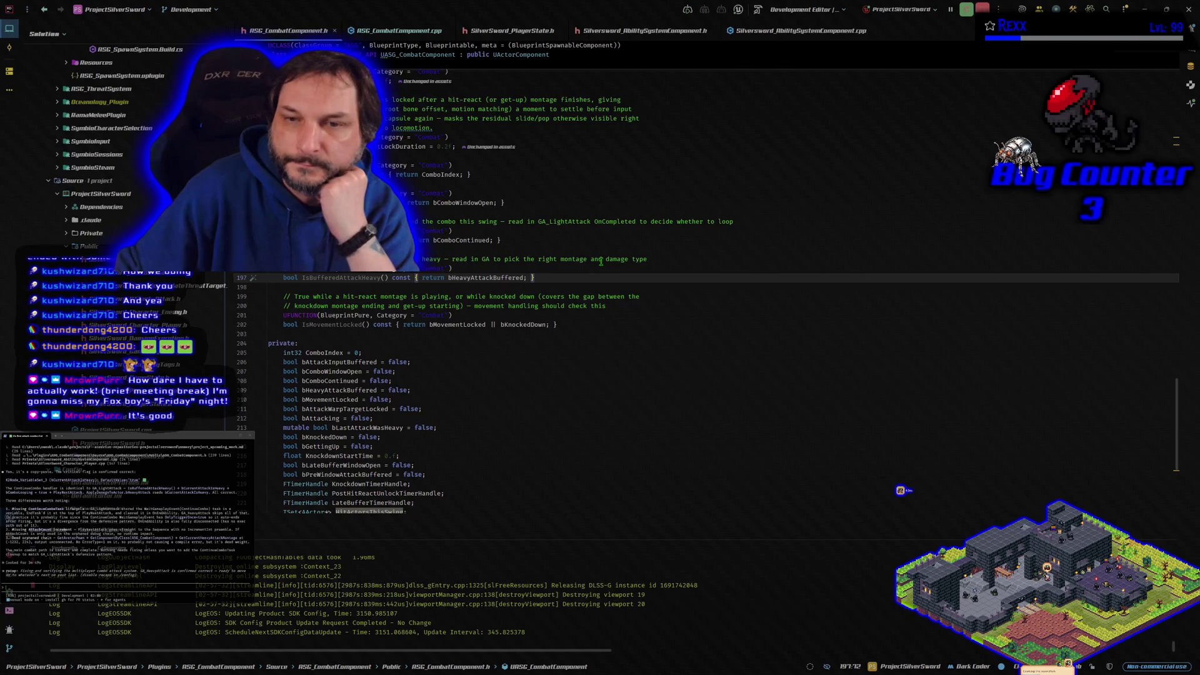
click(1166, 10)
key(alt+Tab)
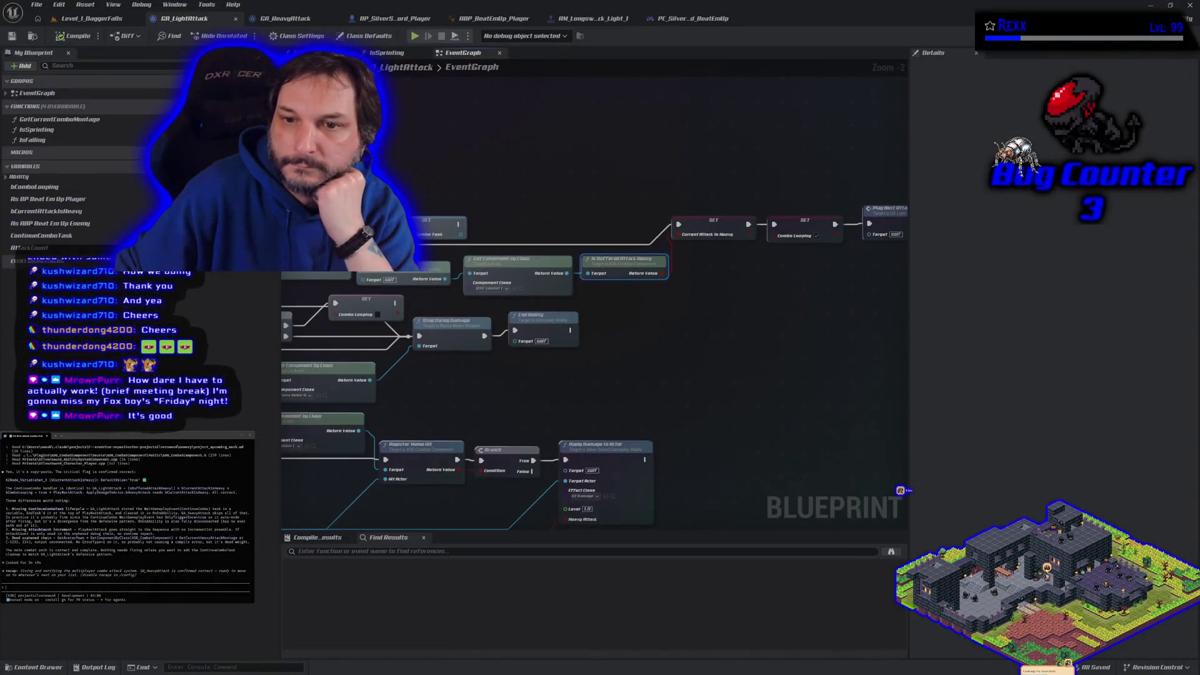
Step: Zoom out, then begin the terminal prompt 'im thinking … Light and heavy attack, …' about merging attacks
scroll(497, 199, down, 3)
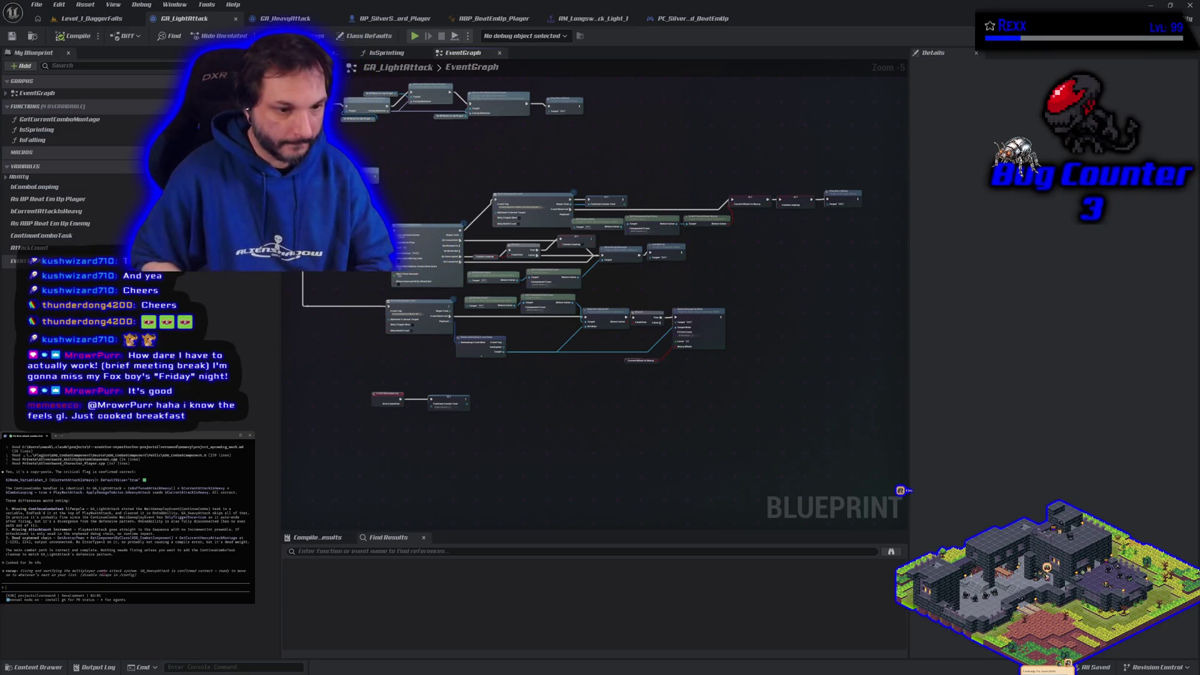
text(im thinking about refact)
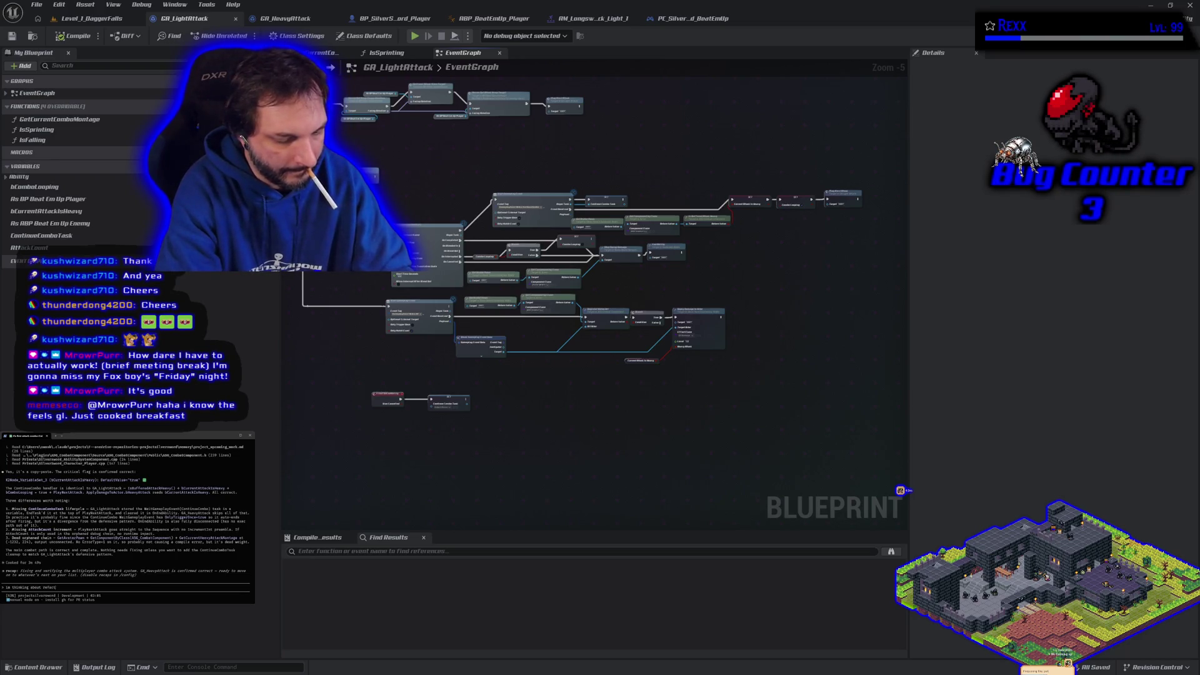
text(Light and heavy attac)
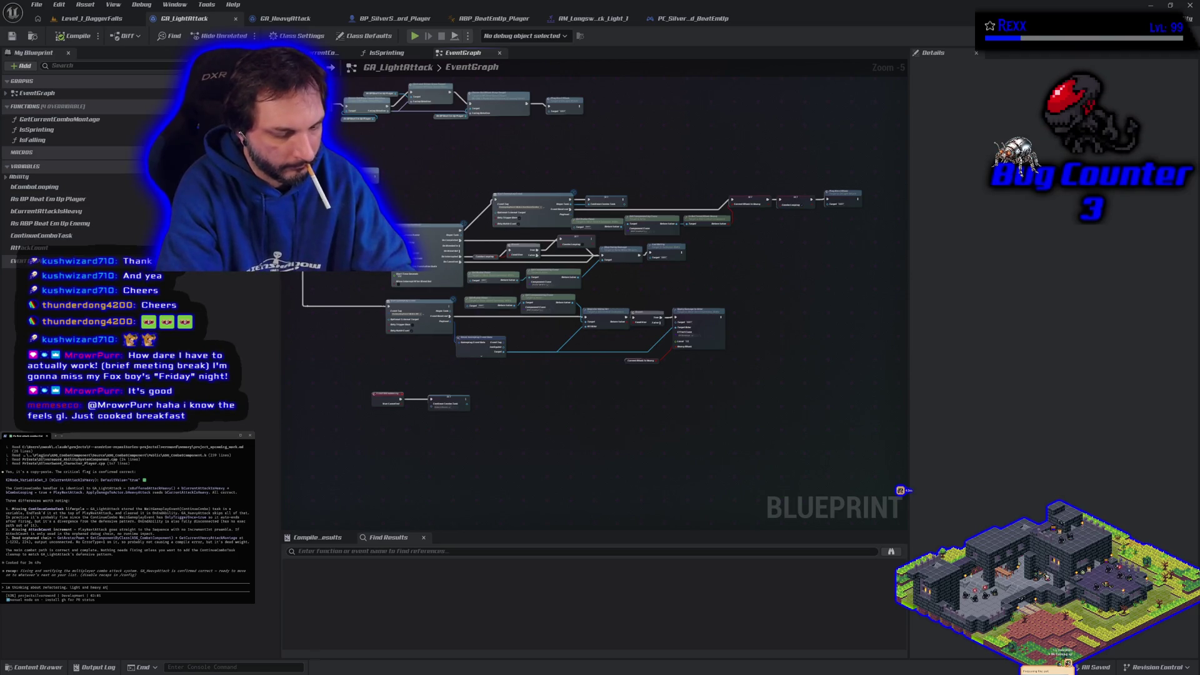
text(k, can they be both jus)
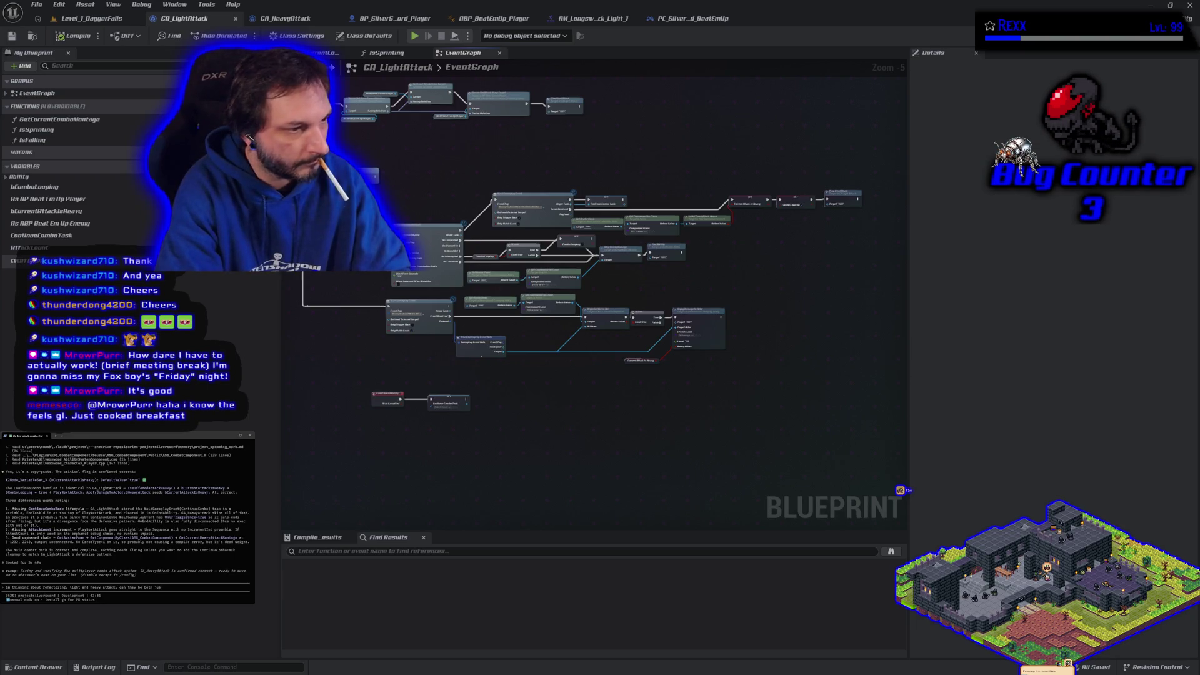
text(t Attack, and)
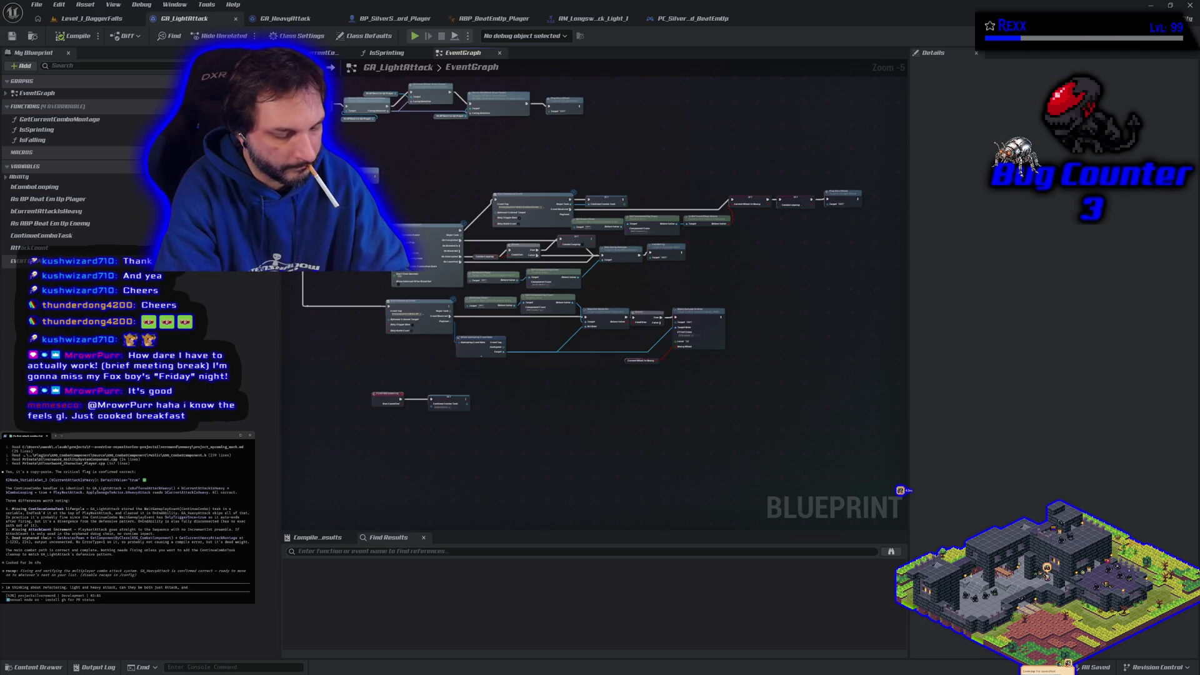
text(u)
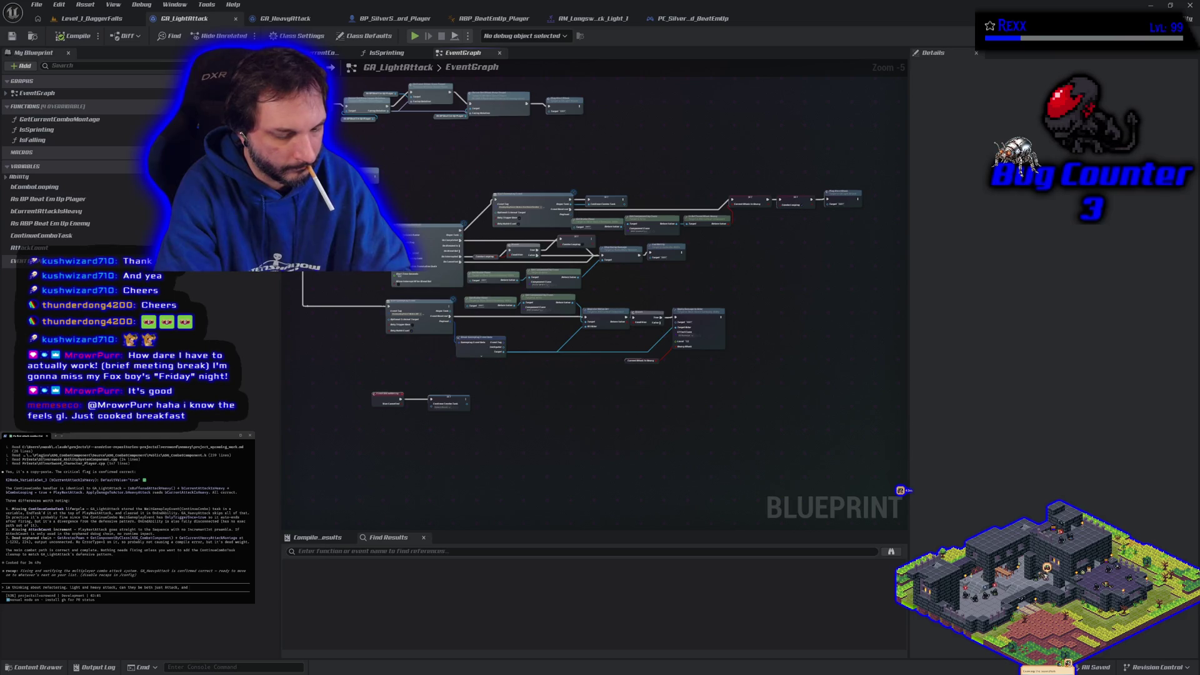
text(the)
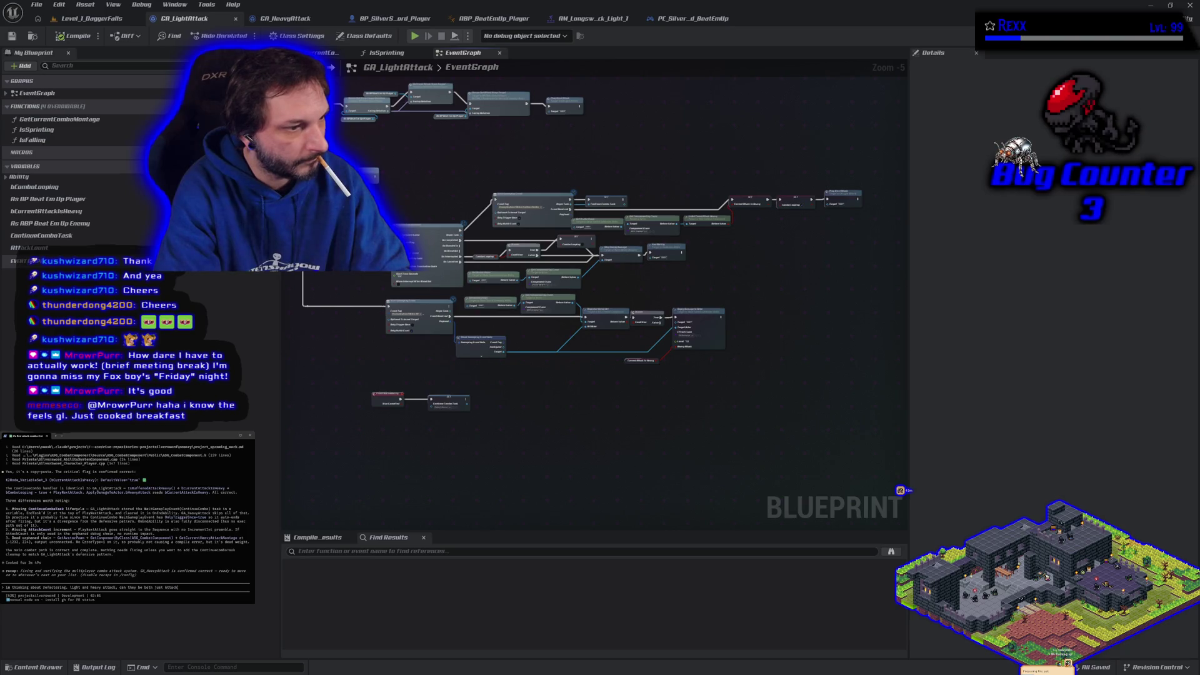
text( with an input bo)
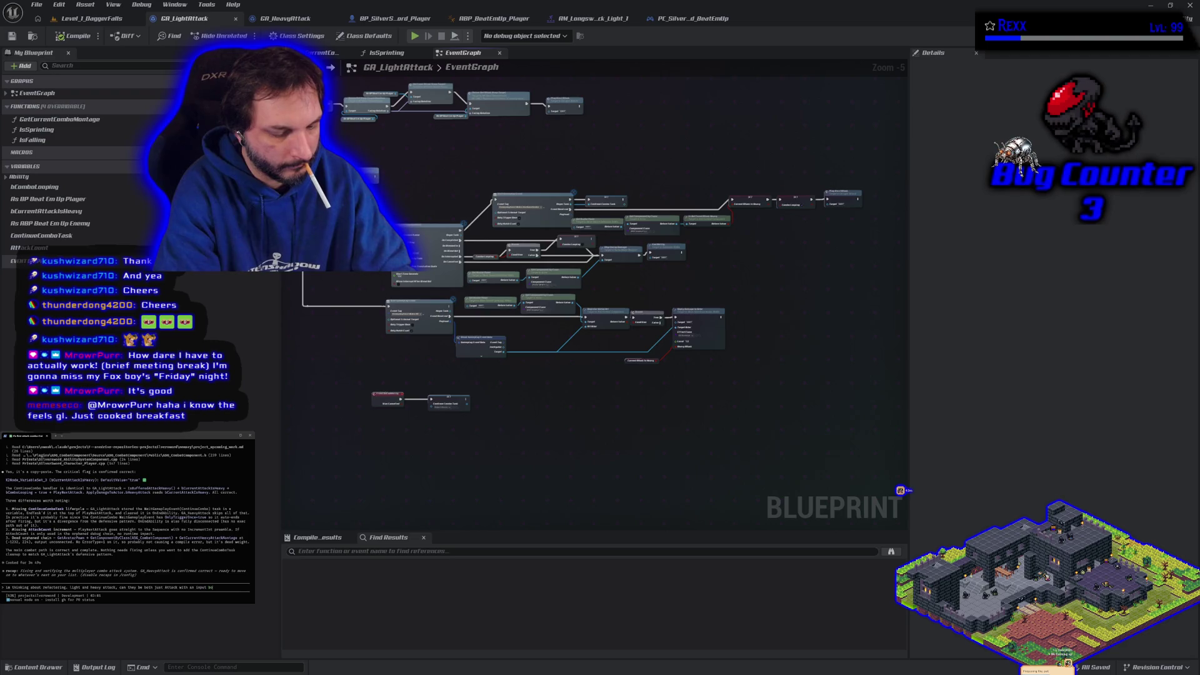
text(ol for bIs)
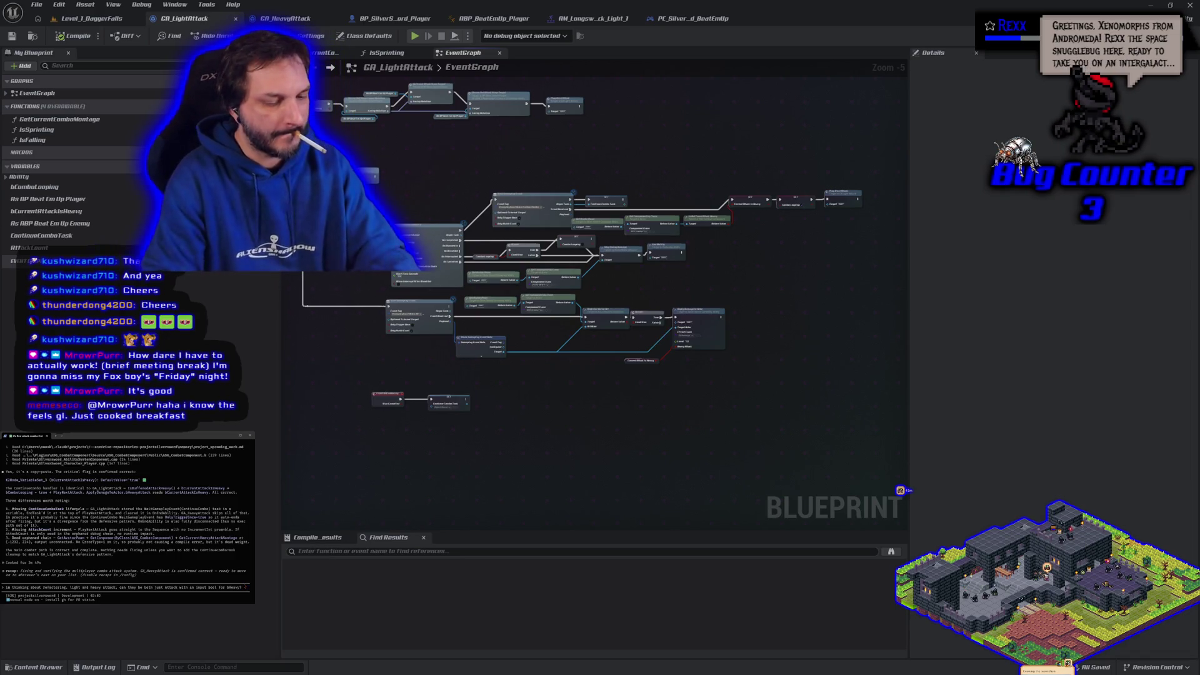
Step: Finish the prompt with 'bHeavy? and then we can make GA_LightAttack into just GA_Attack?' and send it
text(bHeavy? and then we)
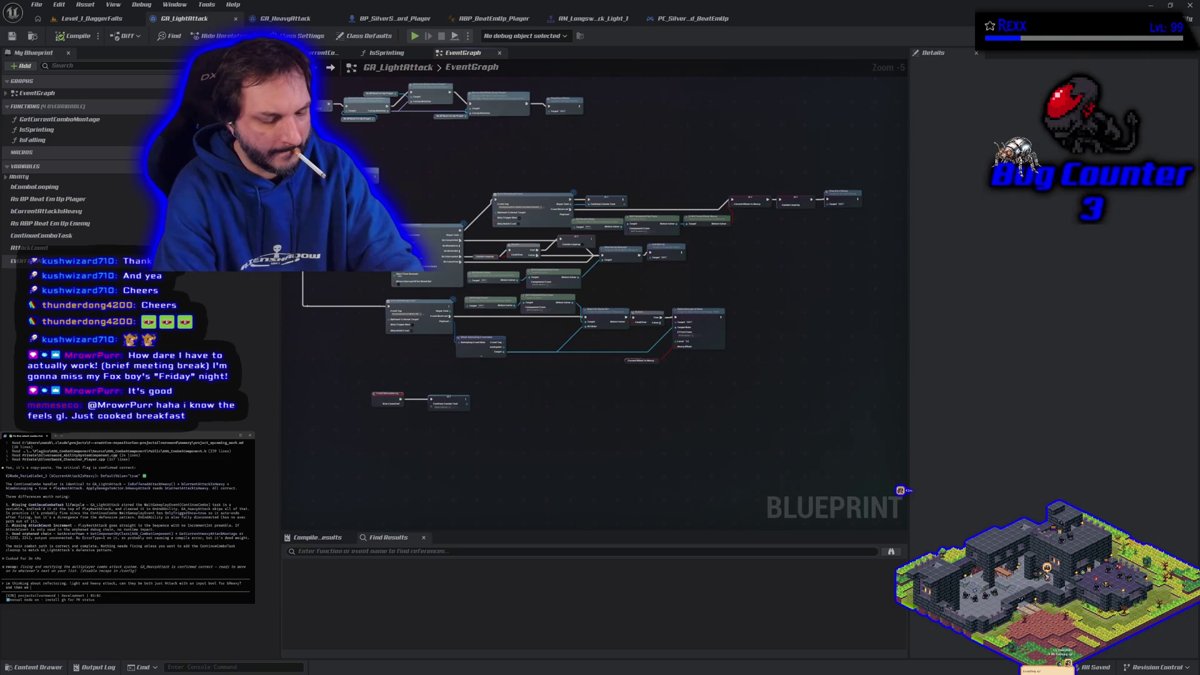
text( can m)
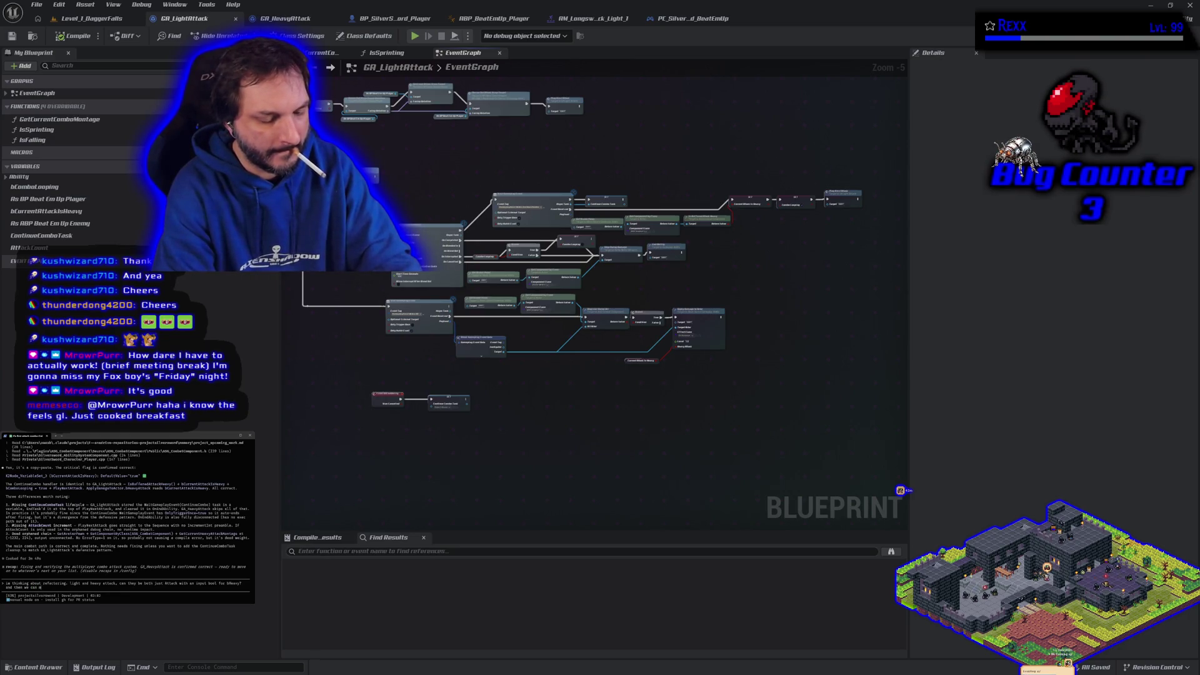
text(ake G)
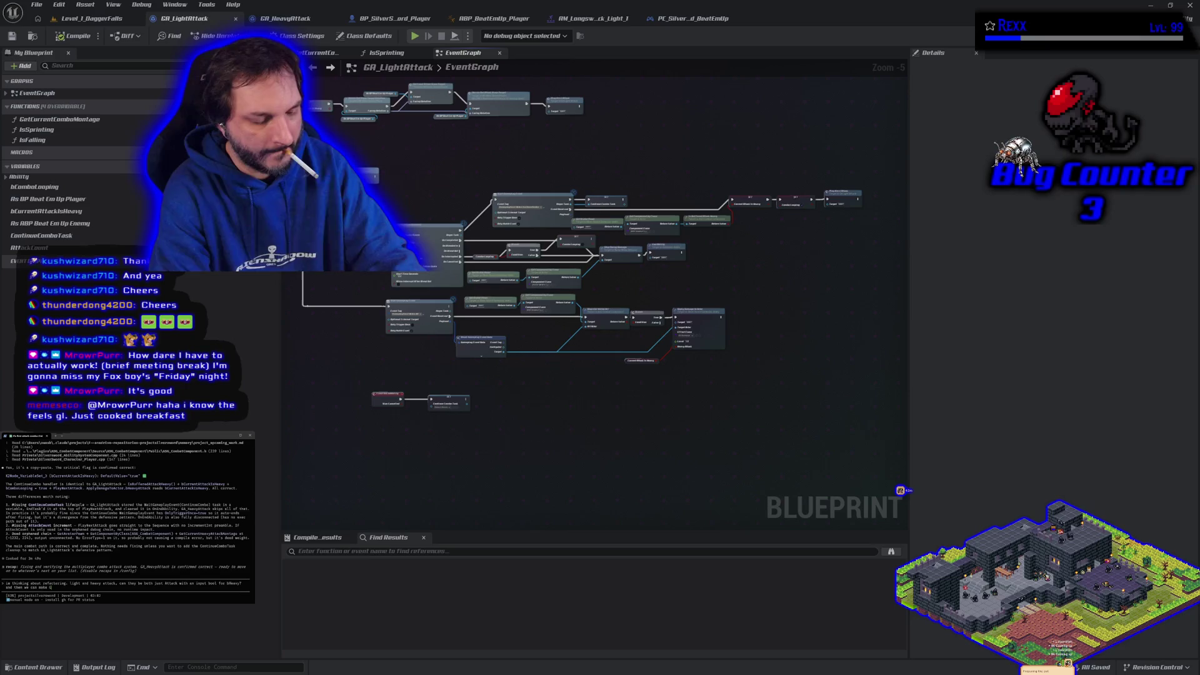
text(A_LightAttack in)
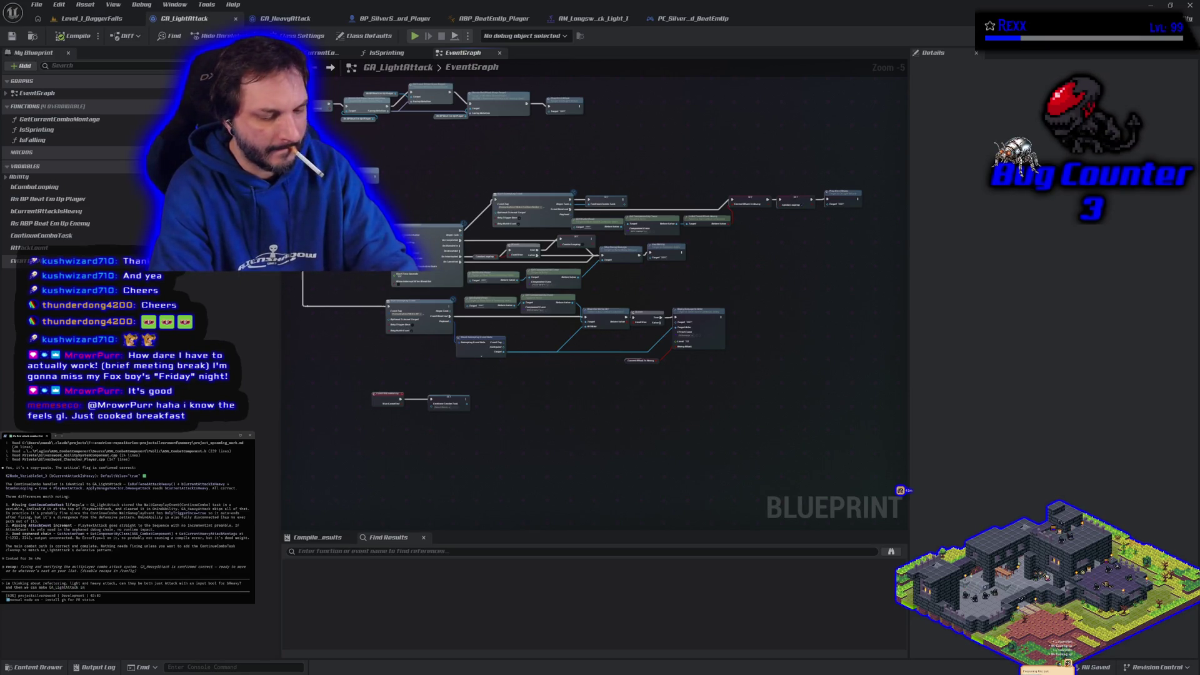
text(to just GA_Attack?)
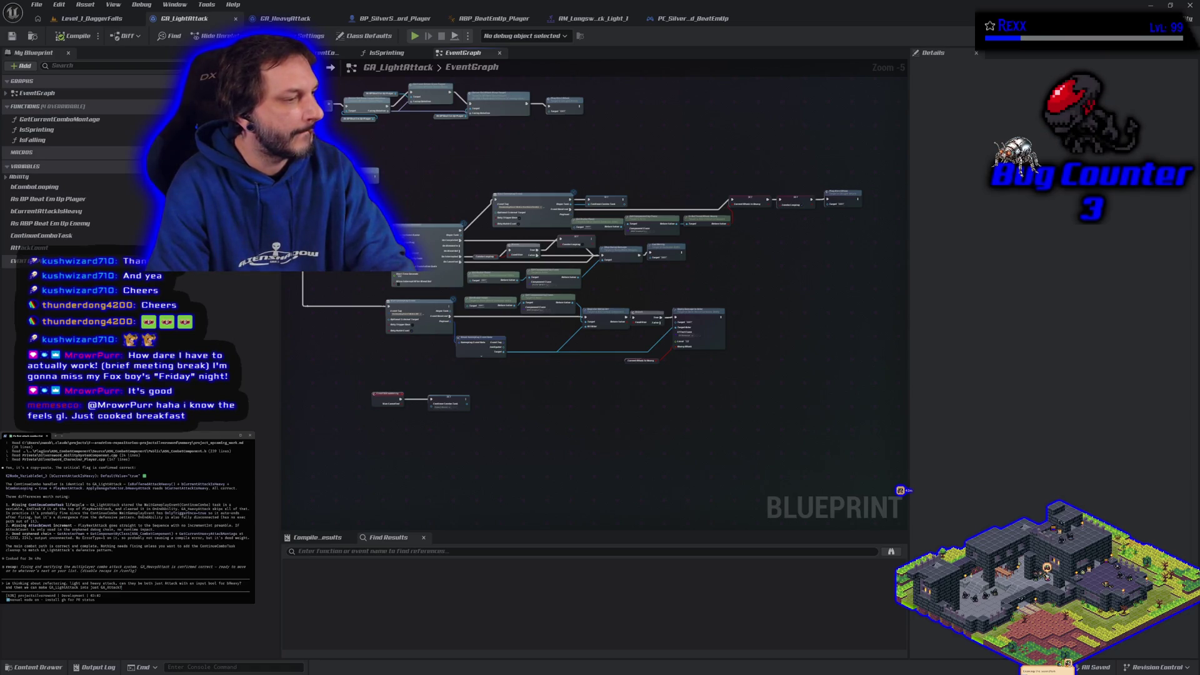
key(Return)
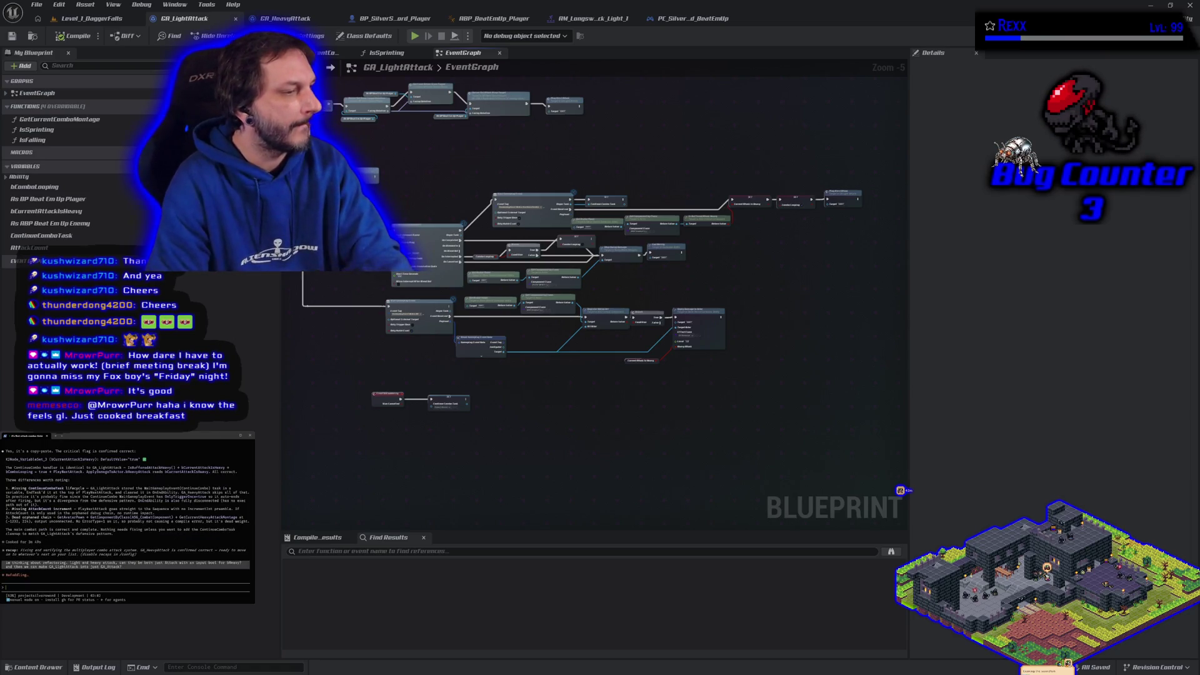